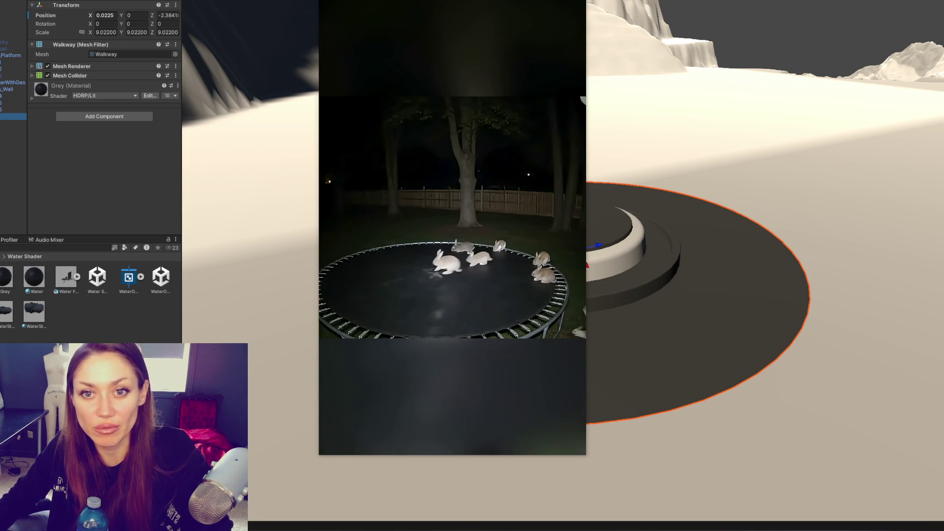
# Step: Replay the rabbit trampoline clip, then select the Water Fountains prefab in the Unity scene
pyautogui.moveTo(359, 110)
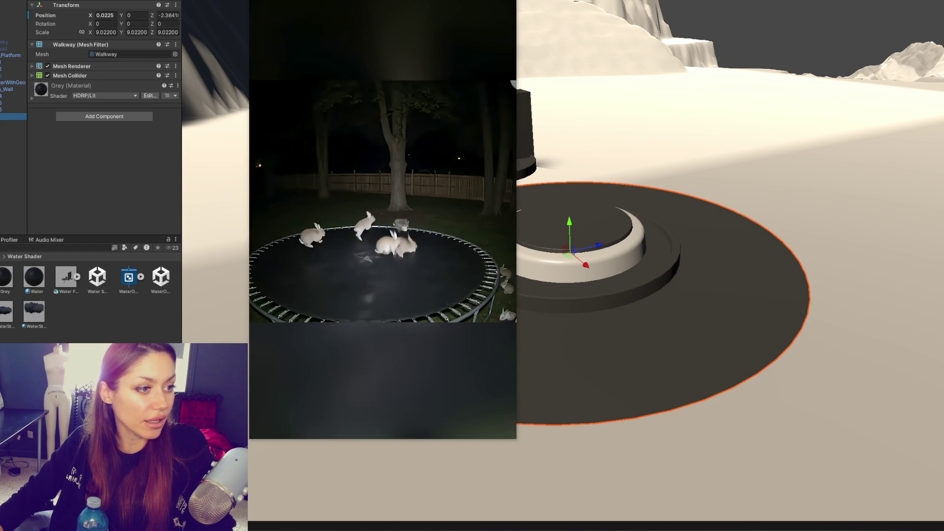
pyautogui.moveTo(298, 357)
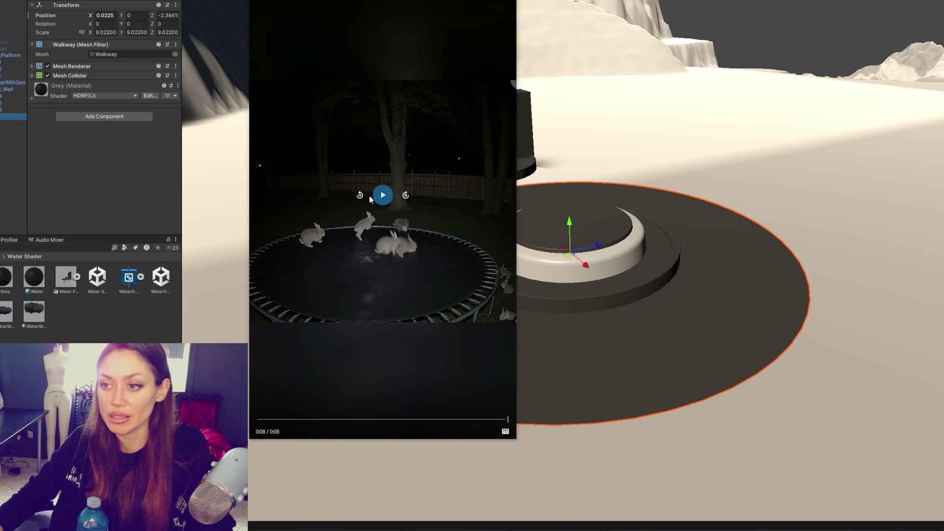
pyautogui.click(376, 196)
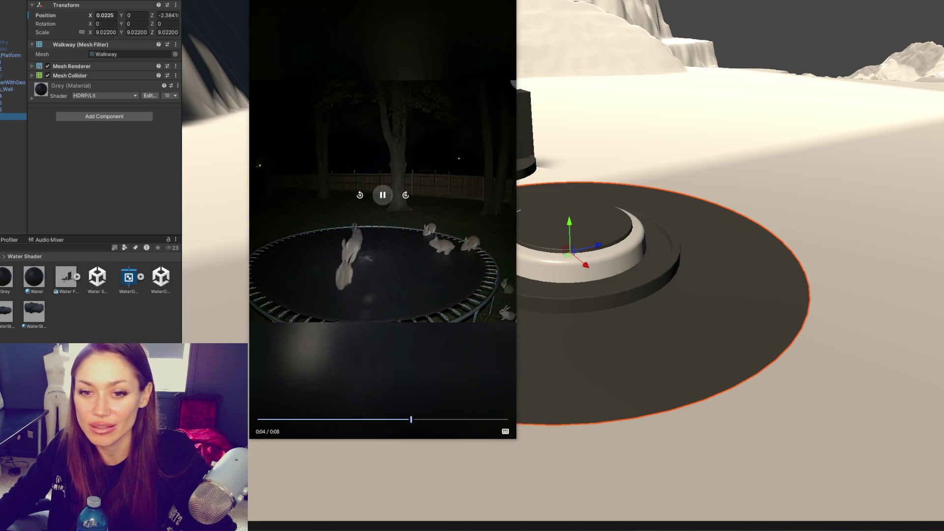
pyautogui.click(657, 230)
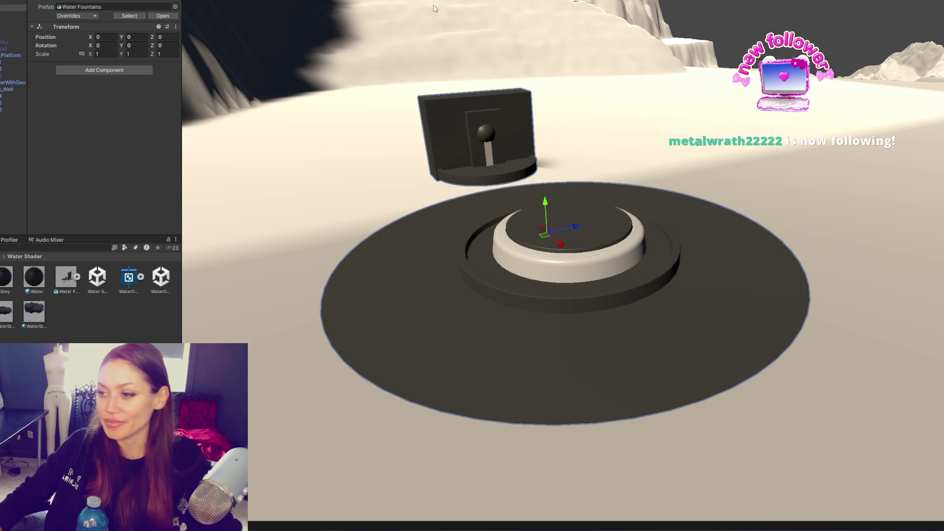
pyautogui.click(357, 222)
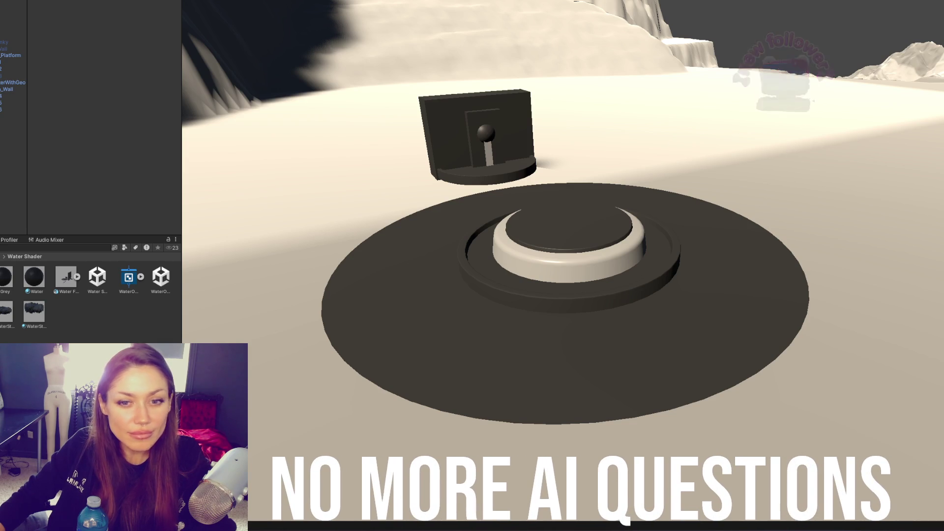
pyautogui.click(303, 244)
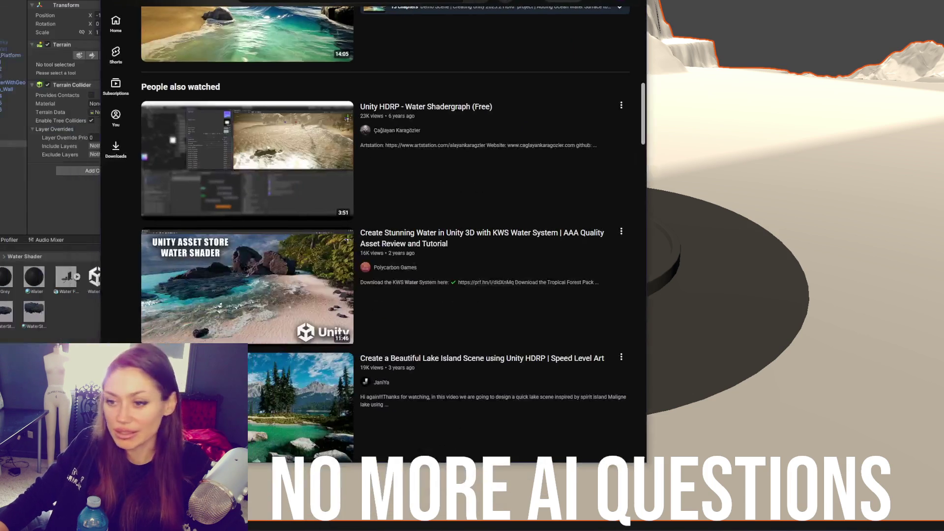
# Step: Browse the suggested water-shader videos, checking the options menu on two of them
pyautogui.scroll(-3, 604, 118)
pyautogui.scroll(2, 605, 118)
pyautogui.rightClick(302, 131)
pyautogui.click(318, 142)
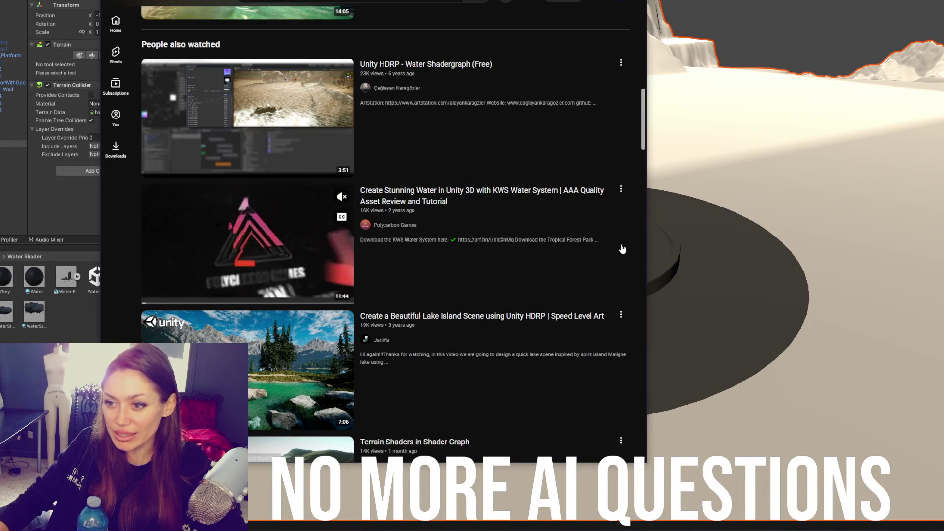
pyautogui.scroll(-1, 459, 384)
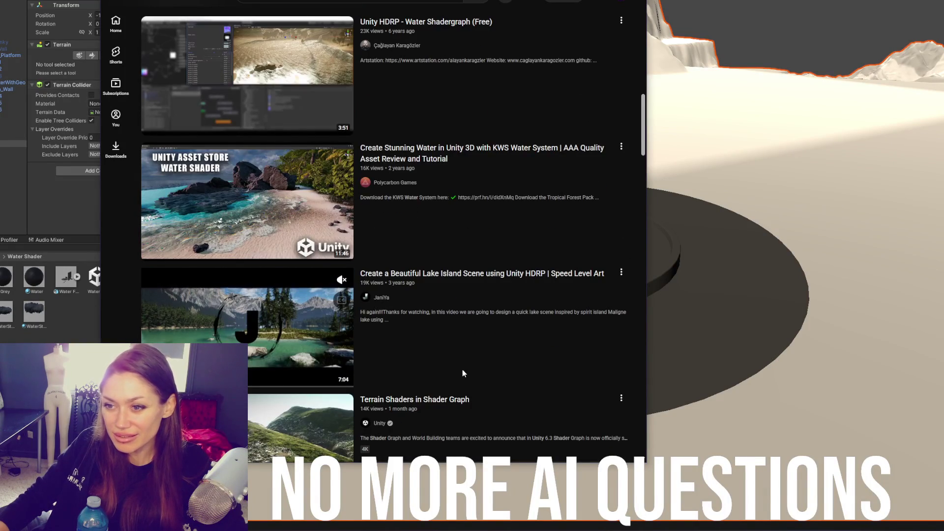
pyautogui.scroll(-7, 474, 342)
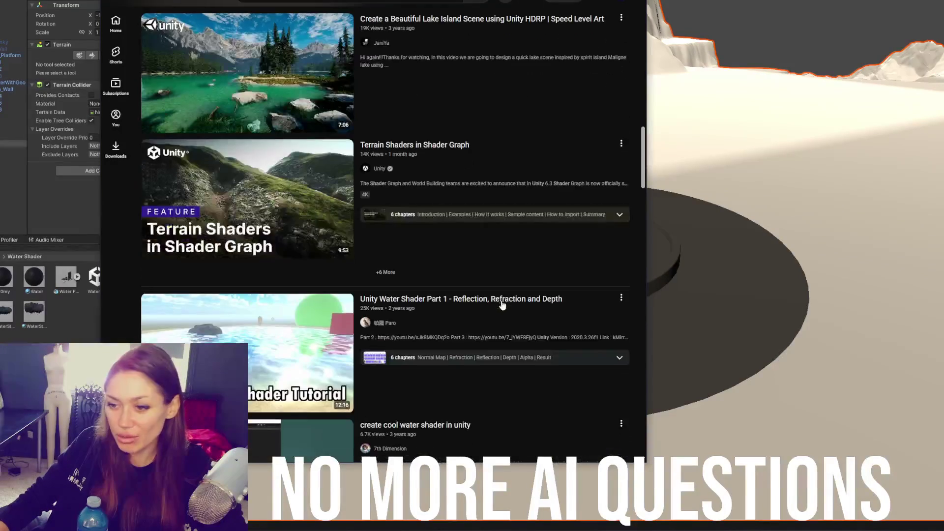
pyautogui.scroll(-5, 503, 301)
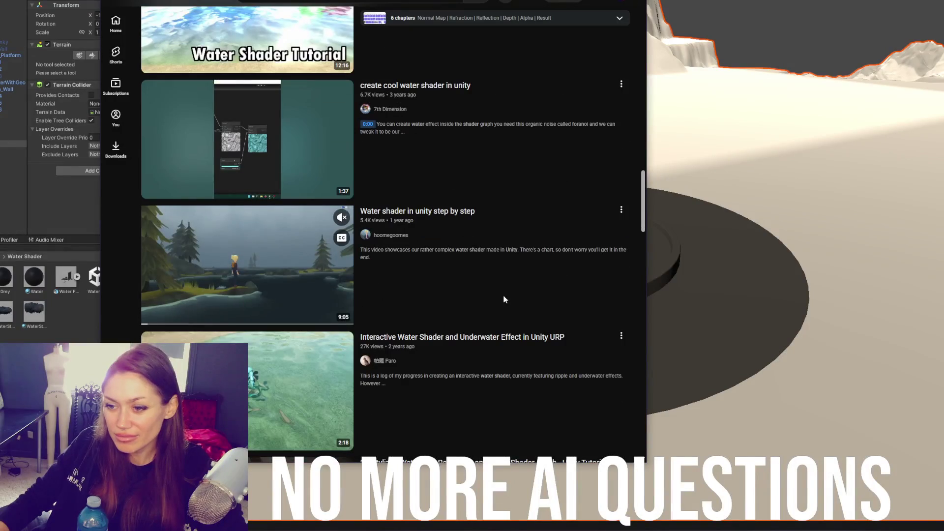
pyautogui.scroll(-1, 277, 328)
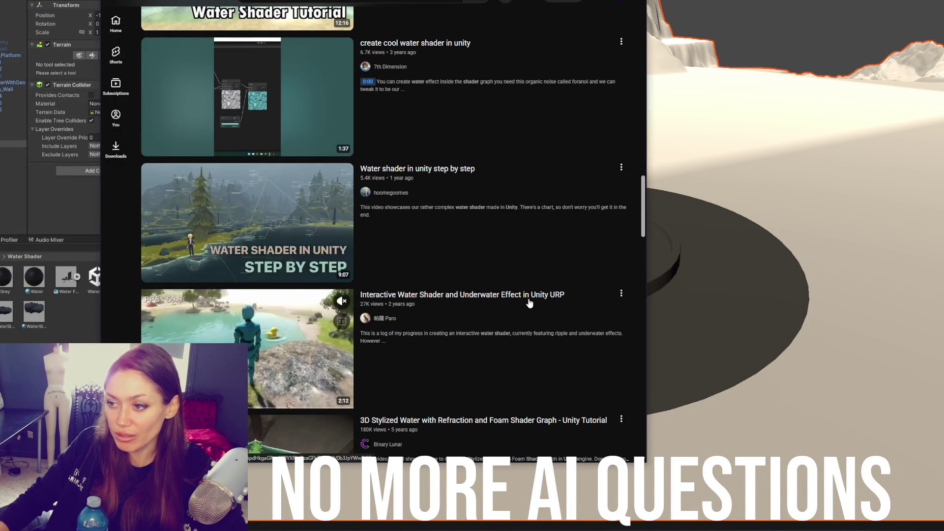
pyautogui.scroll(-3, 529, 303)
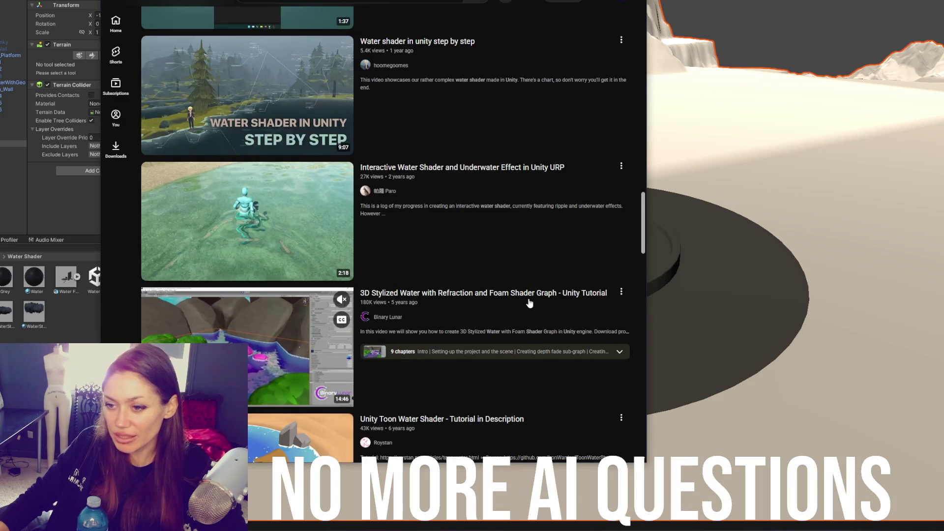
pyautogui.scroll(-7, 531, 302)
pyautogui.scroll(4, 535, 299)
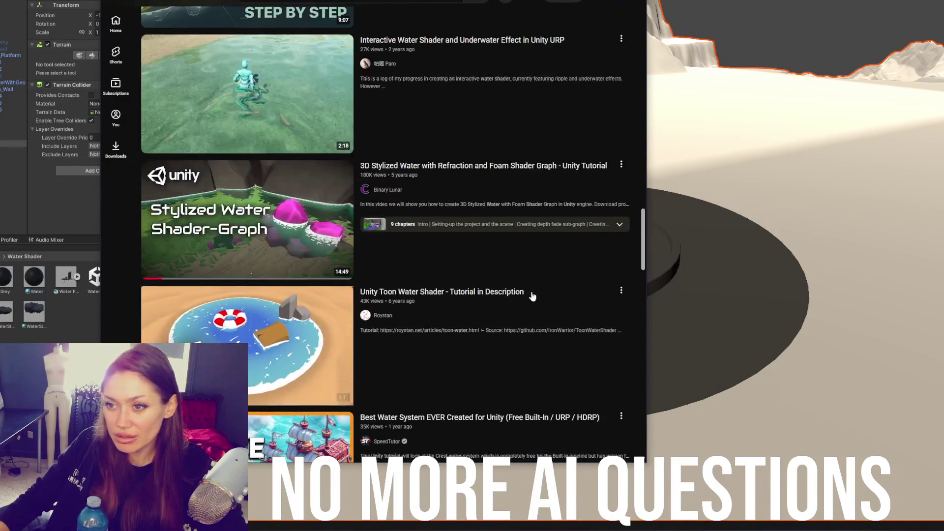
pyautogui.scroll(2, 536, 299)
pyautogui.rightClick(255, 164)
pyautogui.click(394, 203)
# Step: Scroll further down the list and open the Unity HDRP - Water Shadergraph (Free) video
pyautogui.scroll(-2, 453, 226)
pyautogui.scroll(-2, 453, 226)
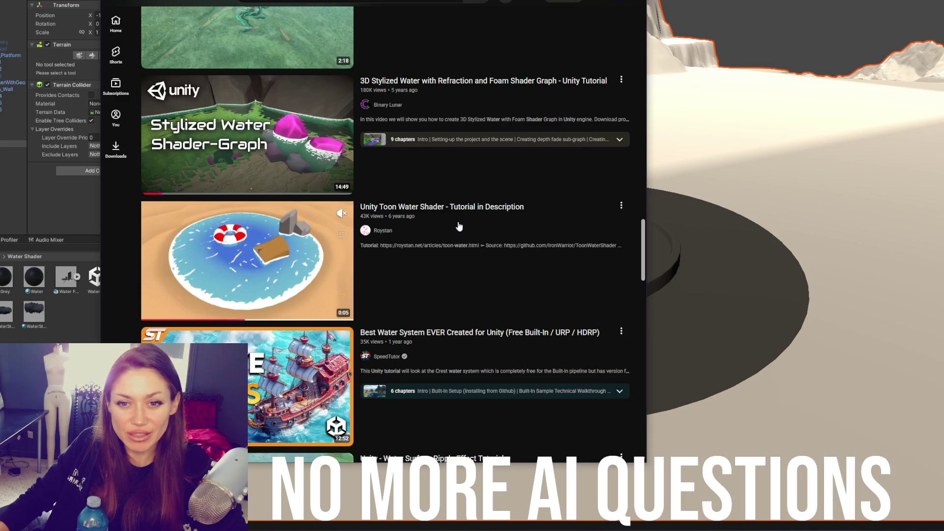
pyautogui.scroll(-5, 458, 226)
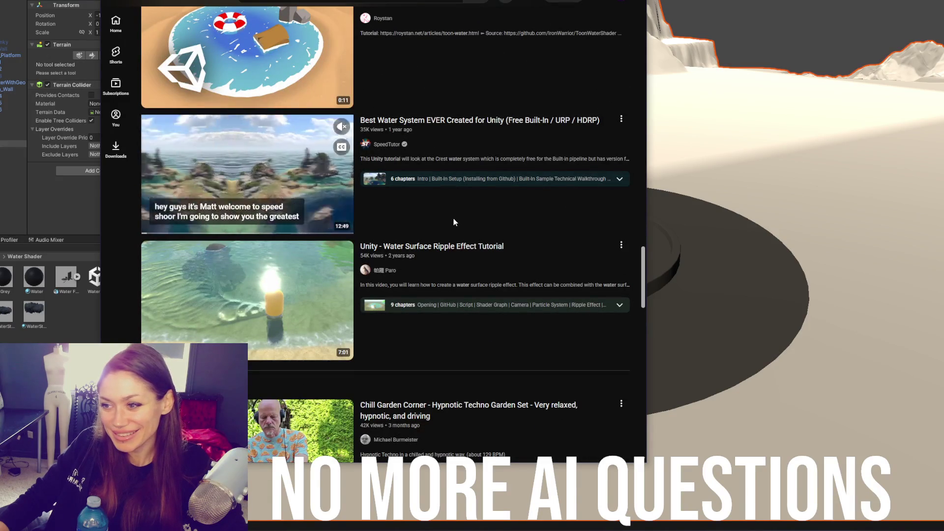
pyautogui.scroll(-3, 452, 222)
pyautogui.scroll(3, 453, 222)
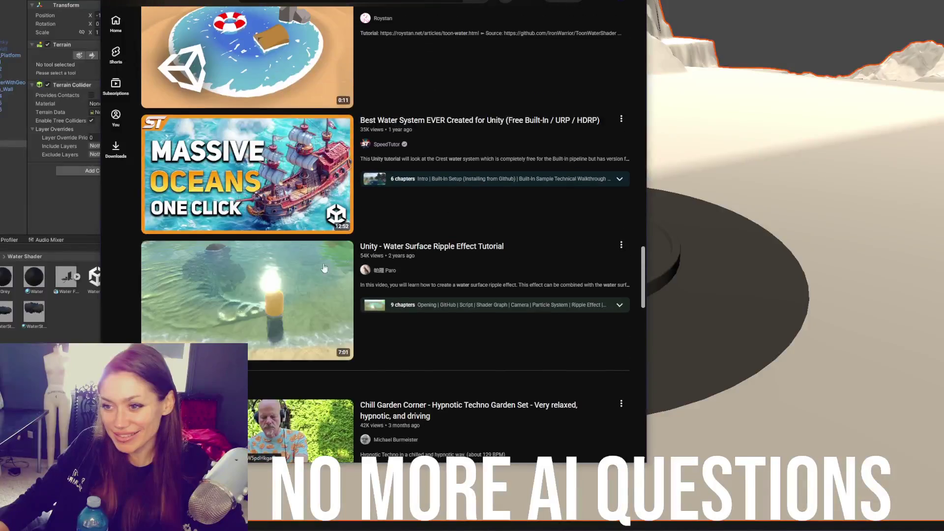
pyautogui.rightClick(274, 285)
pyautogui.click(311, 12)
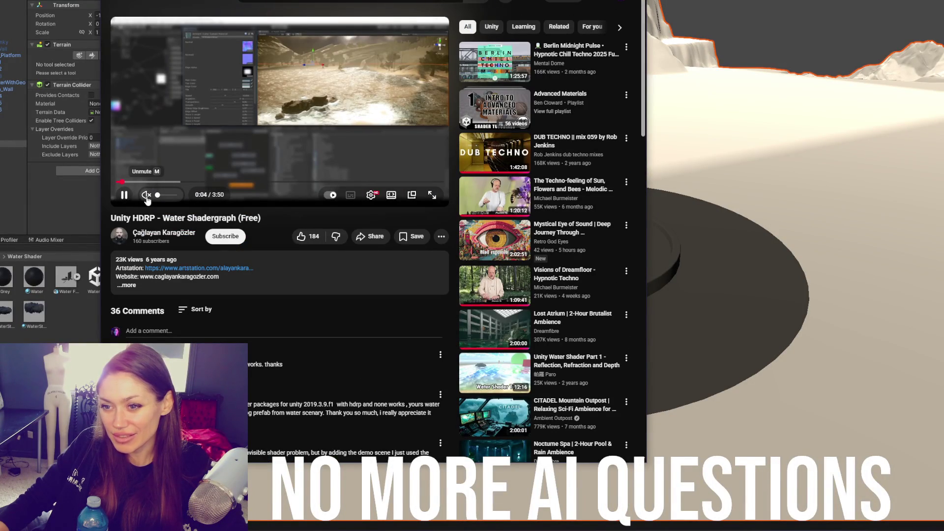
# Step: Skip ahead in the water shader video, expand its description and follow the GitHub link
pyautogui.moveTo(167, 182); pyautogui.dragTo(253, 182)
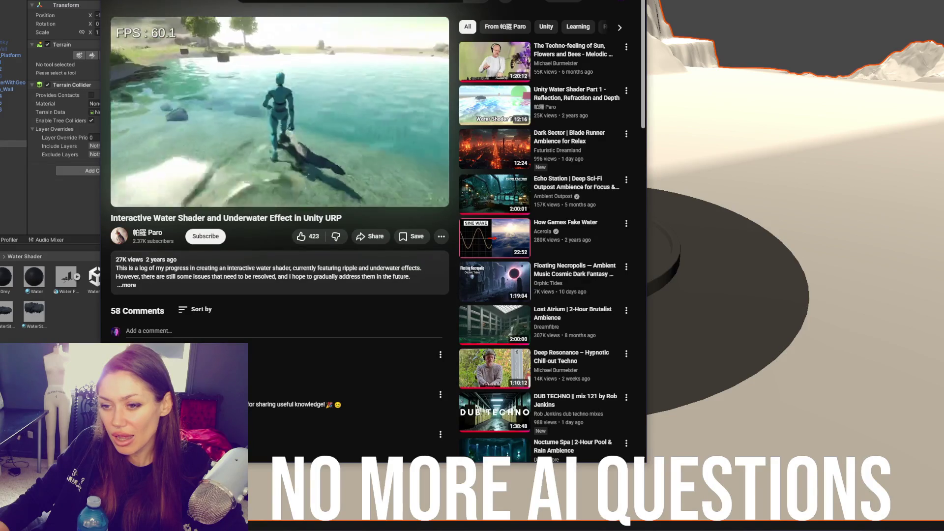
pyautogui.click(286, 253)
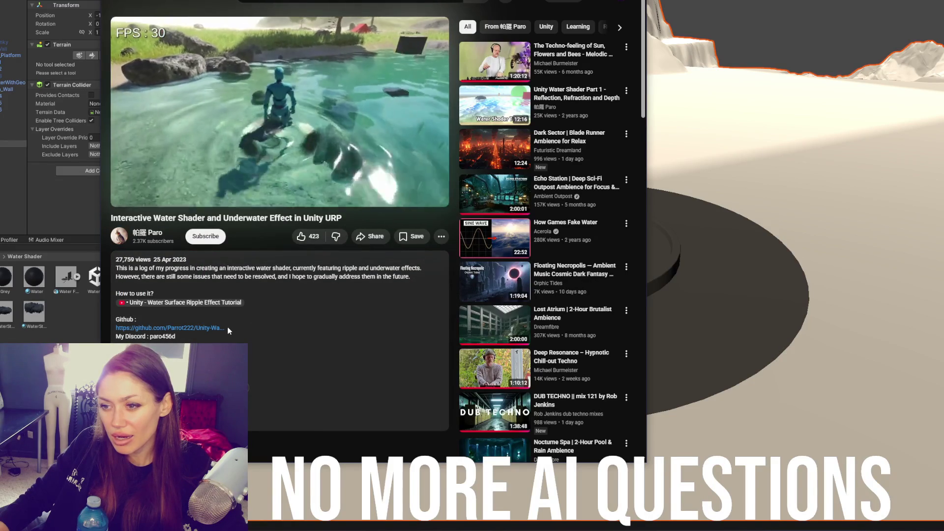
pyautogui.click(210, 332)
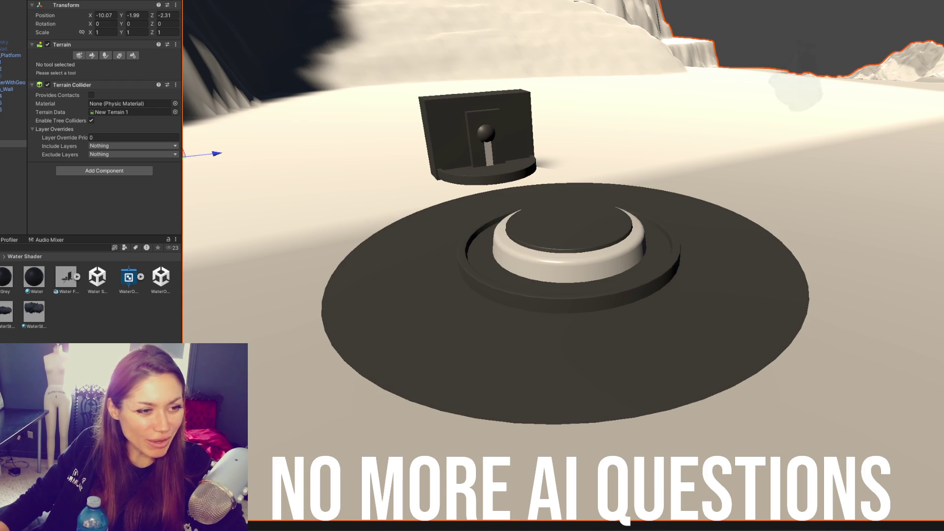
pyautogui.hotkey('alt', 'Tab')
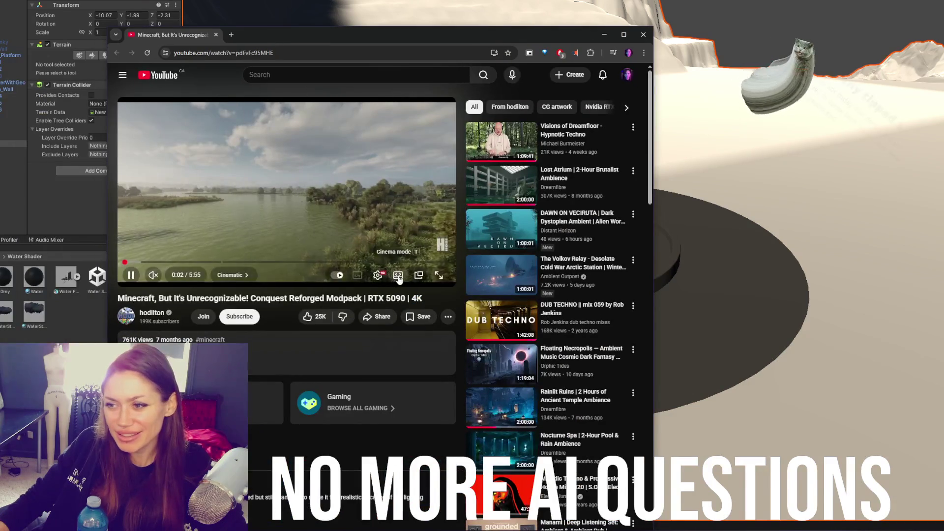
# Step: Widen the YouTube player, move the browser window up, and play the video full screen
pyautogui.click(398, 275)
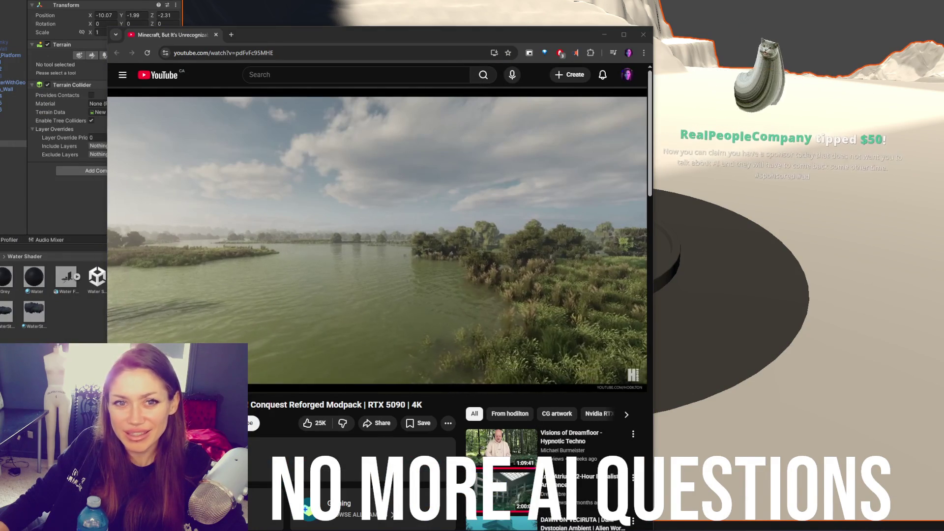
pyautogui.moveTo(323, 38)
pyautogui.mouseDown()
pyautogui.moveTo(372, 5)
pyautogui.moveTo(515, 0)
pyautogui.mouseUp()
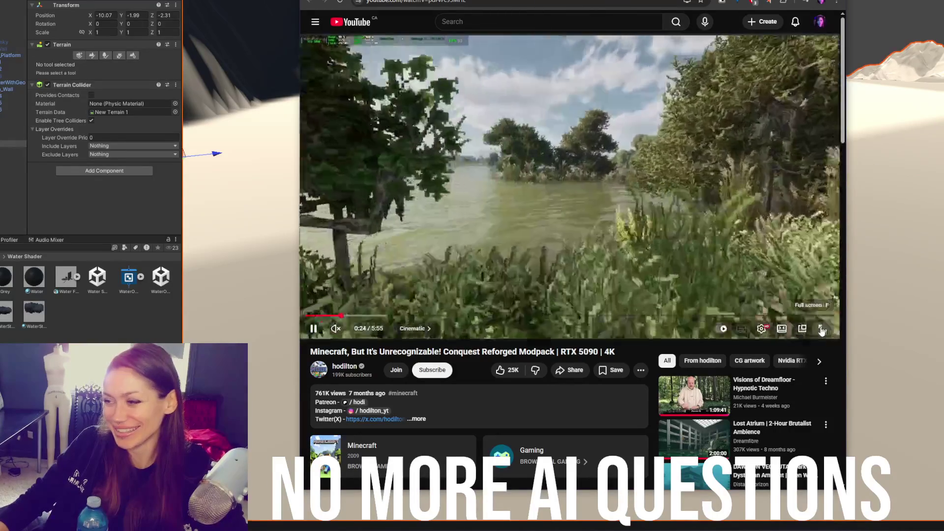
pyautogui.press('f')
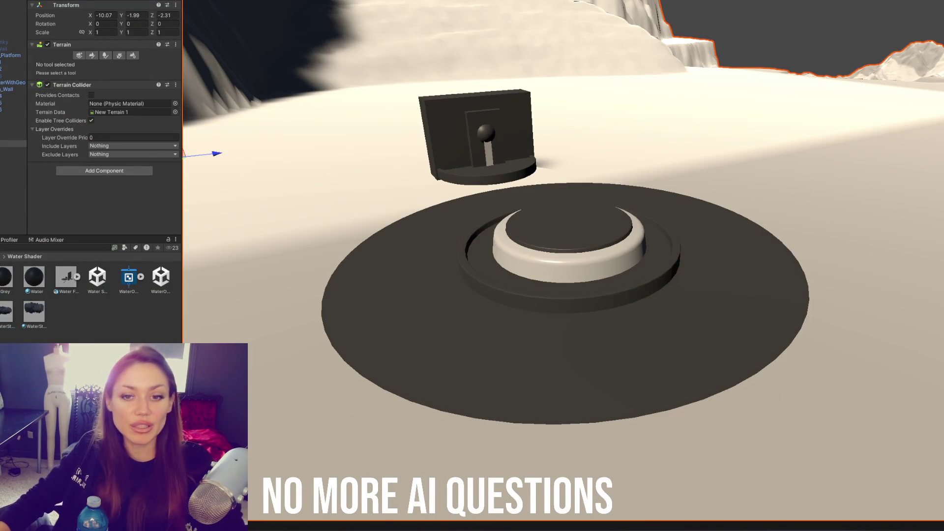
# Step: Set the Water material's base map colour to cyan, then move the graph's Position node lower
pyautogui.click(485, 272)
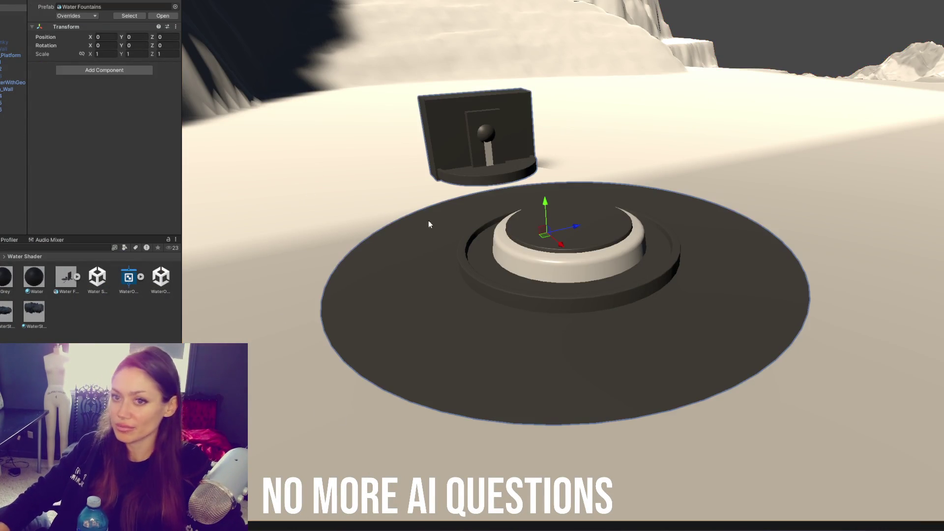
pyautogui.click(14, 117)
pyautogui.click(34, 278)
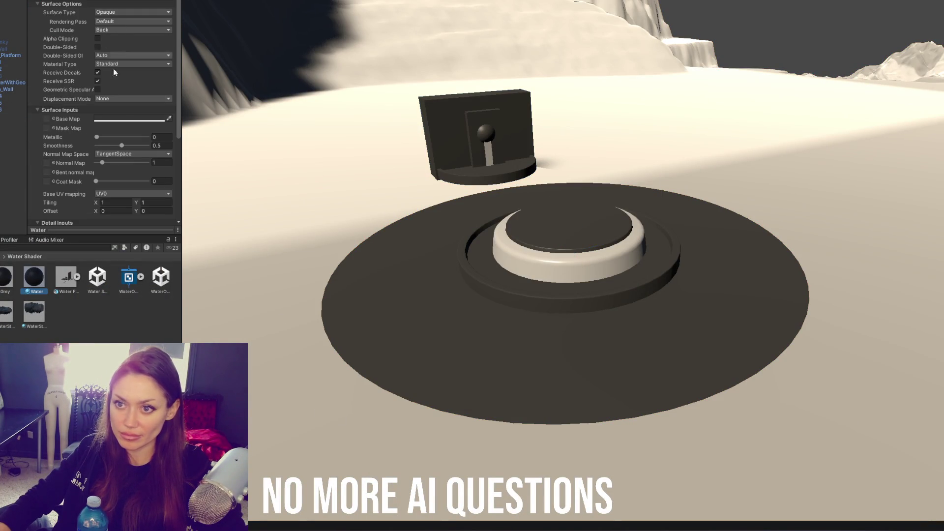
pyautogui.click(122, 120)
pyautogui.click(130, 182)
pyautogui.moveTo(161, 164); pyautogui.dragTo(188, 162)
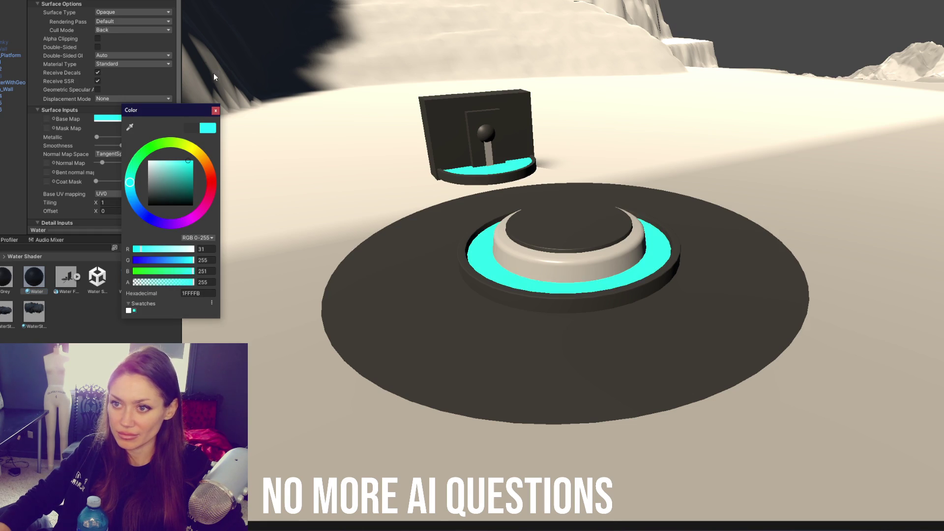
pyautogui.click(216, 111)
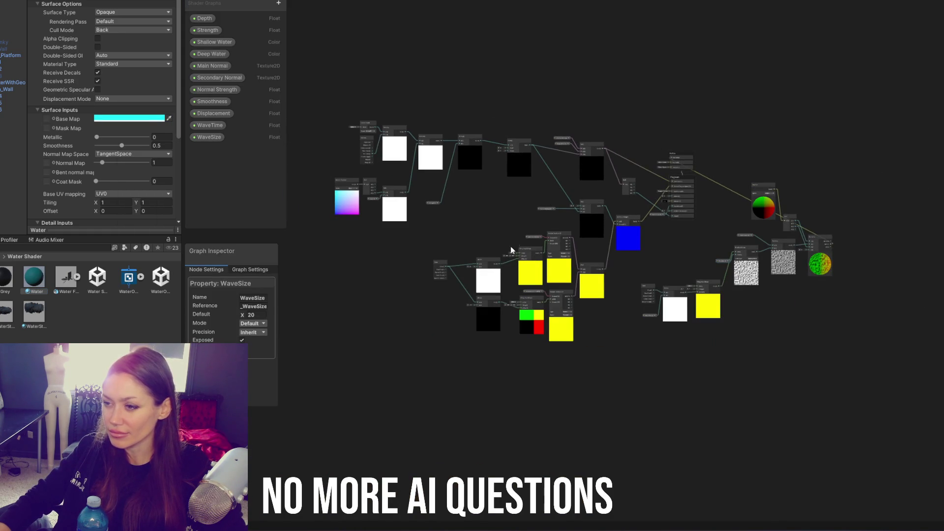
pyautogui.scroll(3, 482, 263)
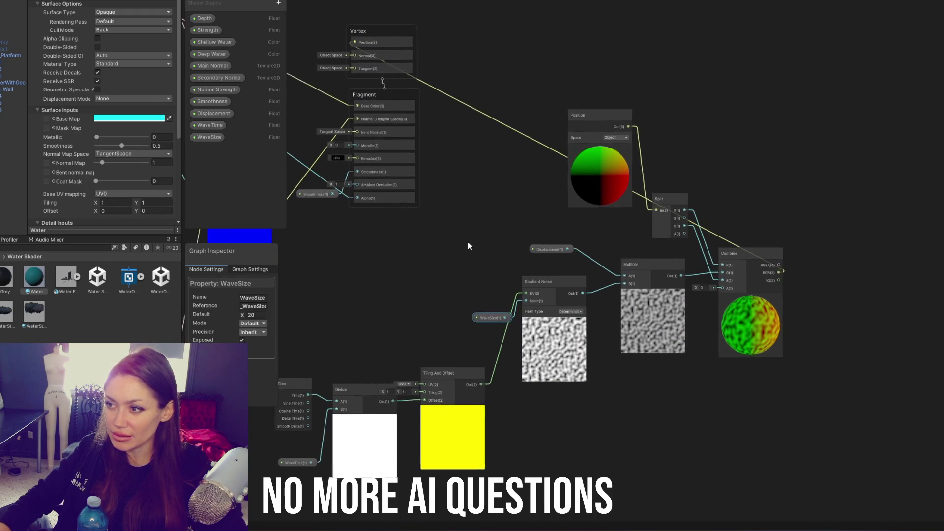
pyautogui.moveTo(593, 131)
pyautogui.mouseDown()
pyautogui.moveTo(553, 211)
pyautogui.moveTo(574, 168)
pyautogui.mouseUp()
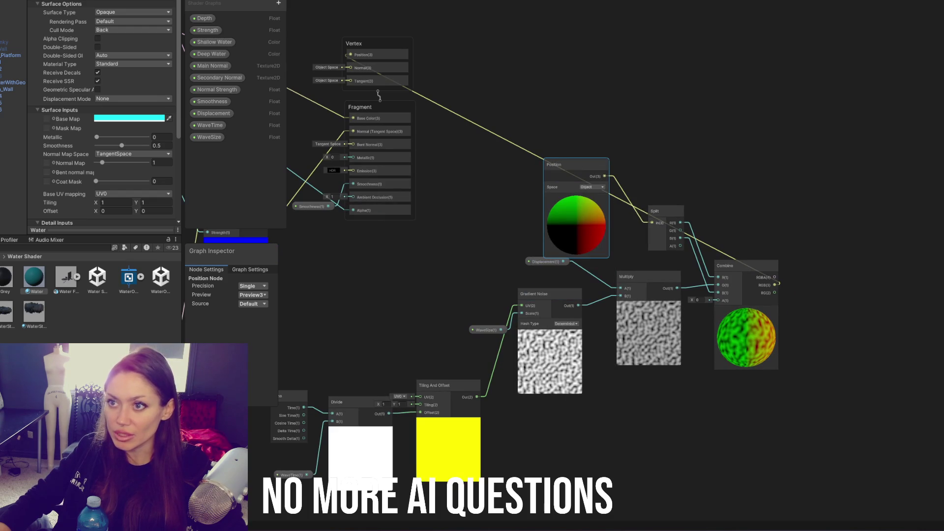
# Step: Create an HDRP Lit Shader Graph asset in the project folder named 'MountainWater'
pyautogui.rightClick(90, 311)
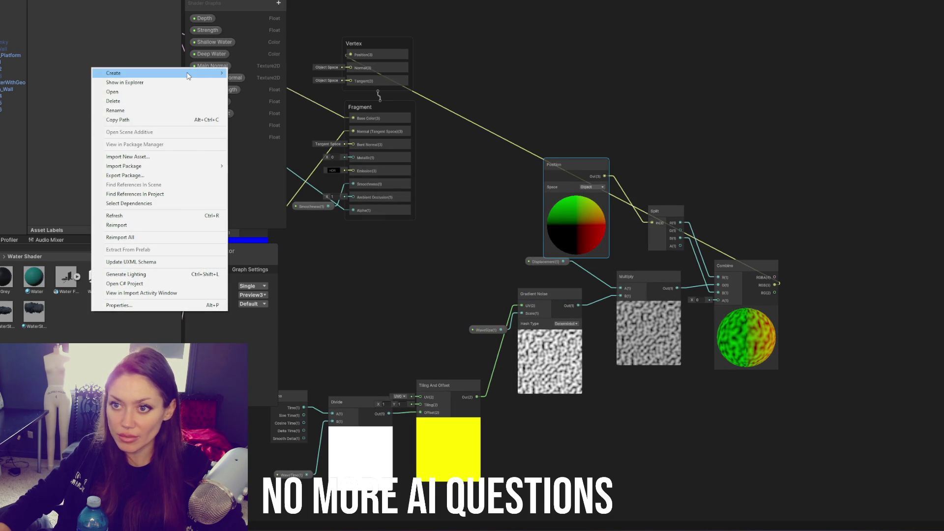
pyautogui.moveTo(197, 72)
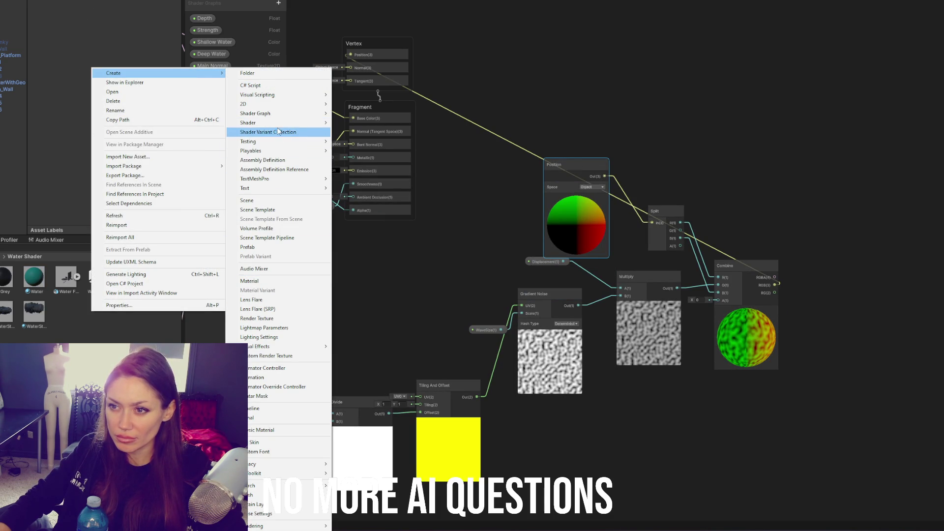
pyautogui.moveTo(279, 117)
pyautogui.moveTo(388, 113)
pyautogui.click(447, 114)
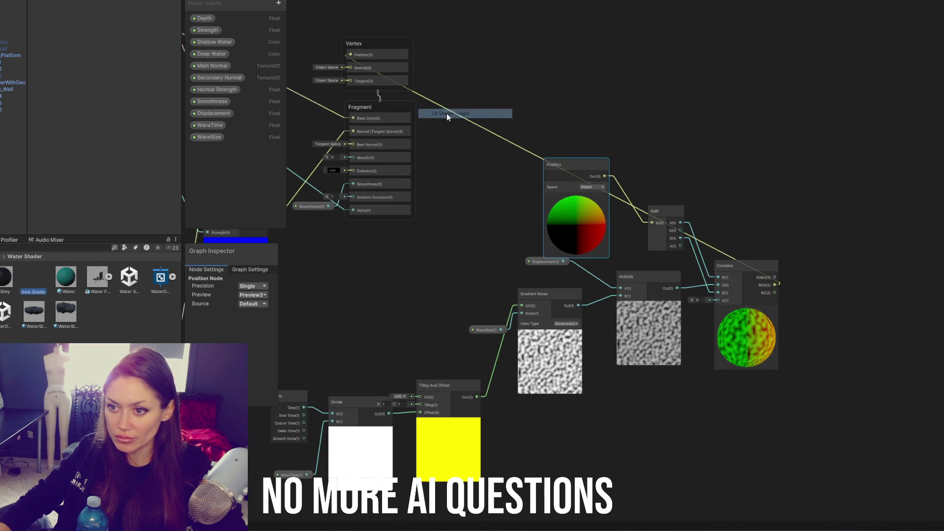
pyautogui.write('MountainWater')
pyautogui.press('Return')
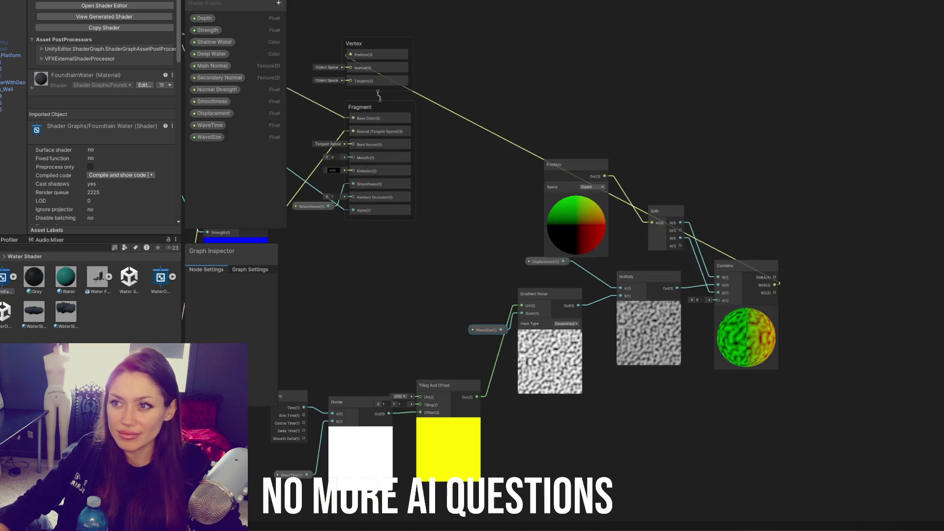
# Step: Check the WaveSize property, then select the FoundtainWater shader asset in the Project panel
pyautogui.click(486, 330)
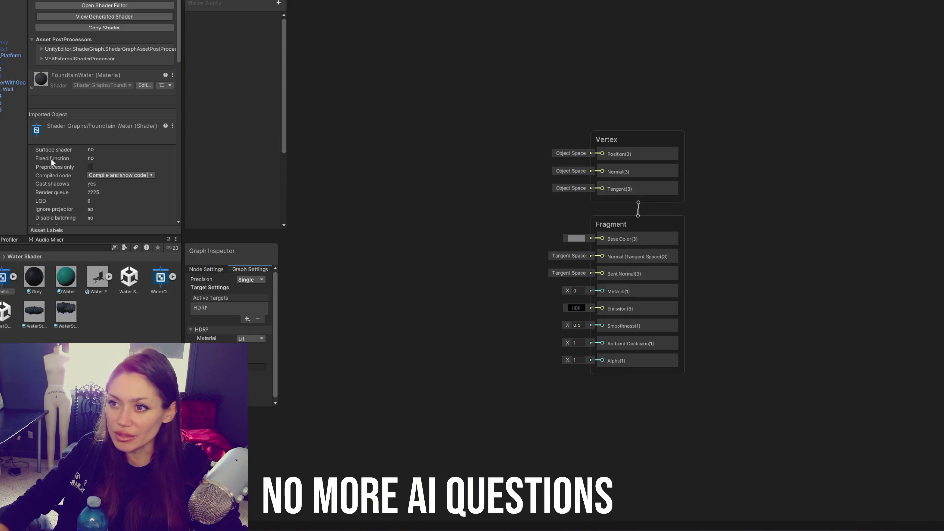
pyautogui.click(2, 292)
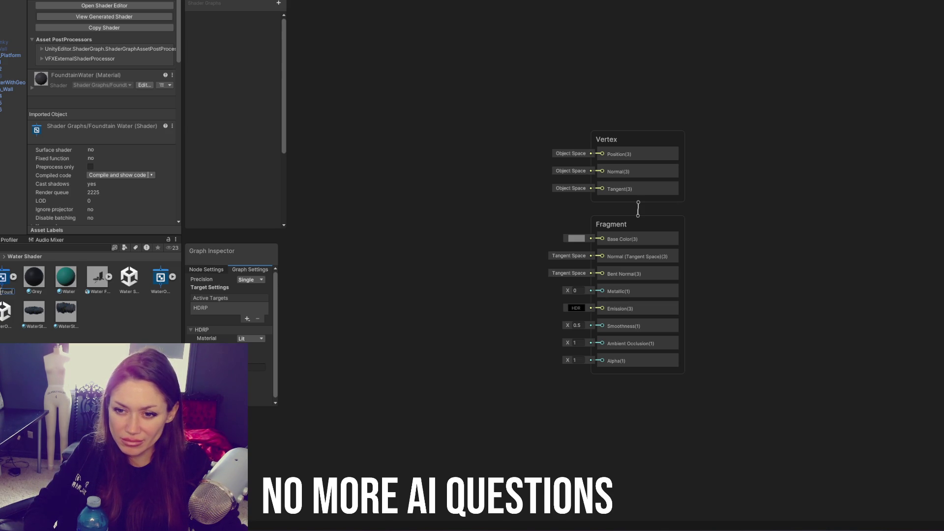
# Step: Confirm the WaterFountain name and assign the Shader Graphs/Water shader to the Water material
pyautogui.press('Return')
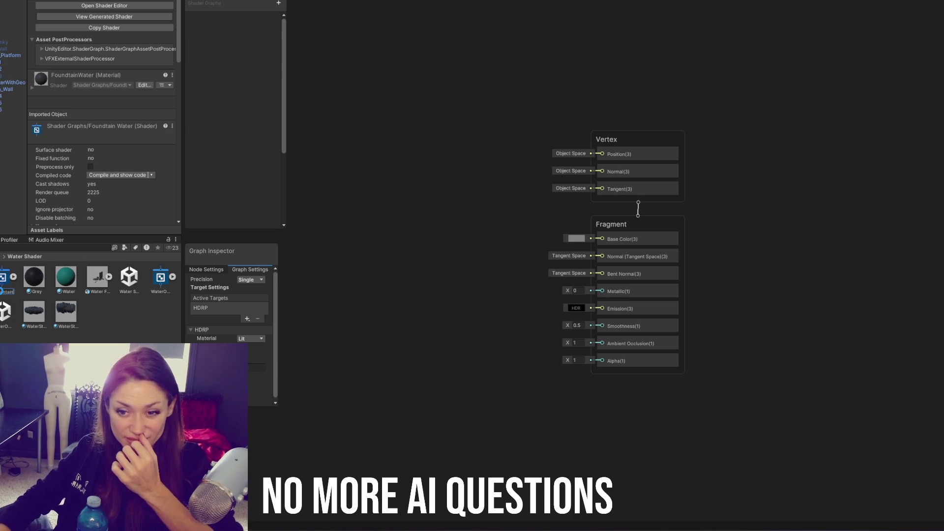
pyautogui.click(34, 276)
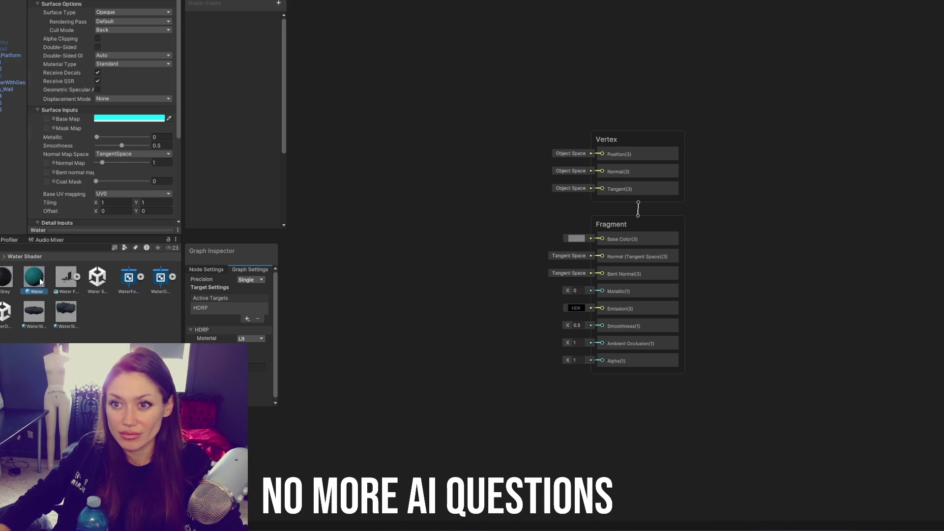
pyautogui.click(73, 9)
pyautogui.write('water')
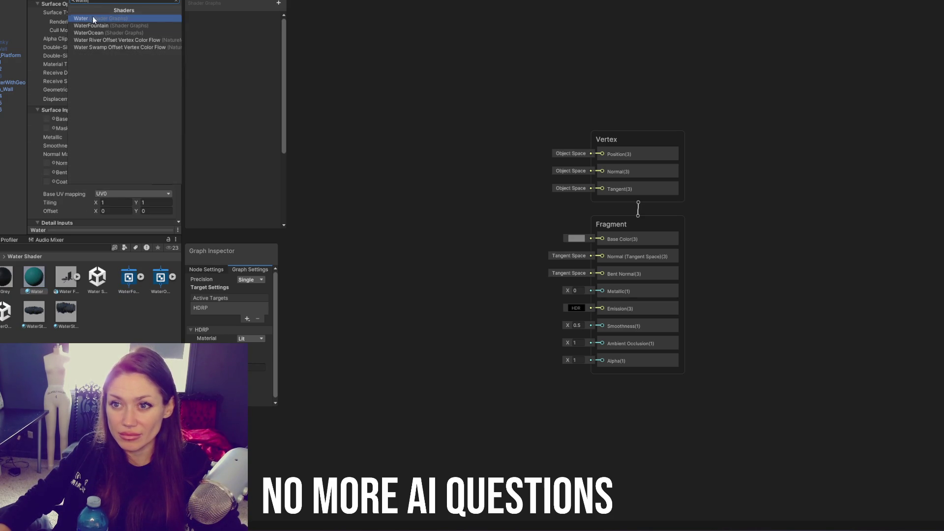
pyautogui.click(101, 34)
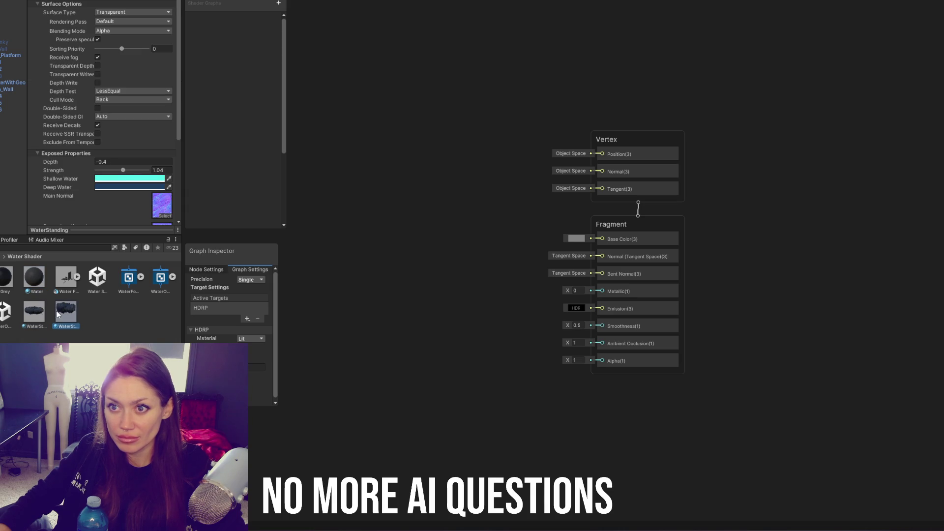
pyautogui.click(165, 31)
pyautogui.click(152, 36)
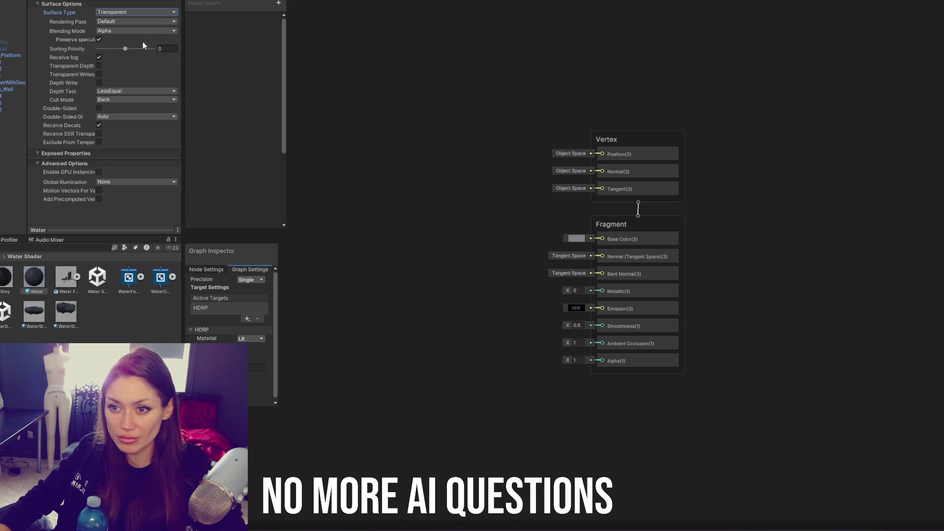
# Step: Set the Water material's global illumination to Realtime
pyautogui.click(35, 309)
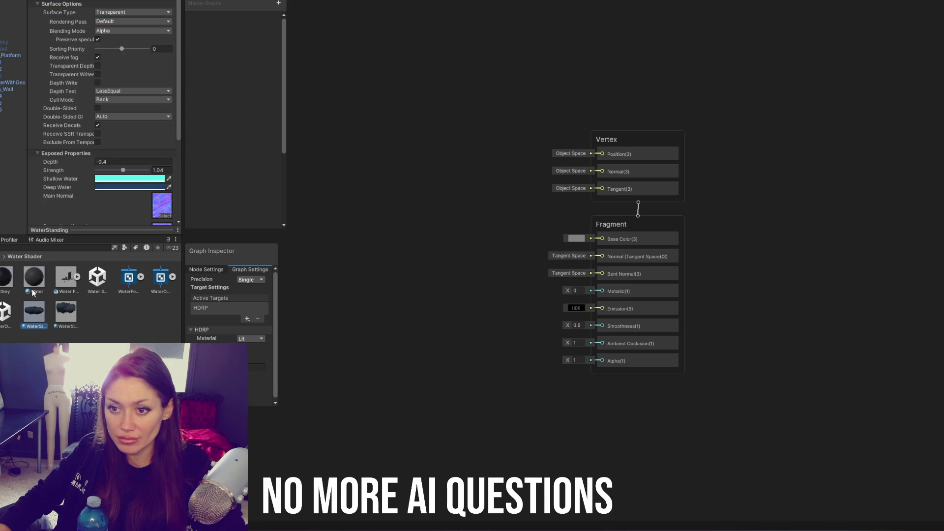
pyautogui.click(30, 282)
pyautogui.click(114, 182)
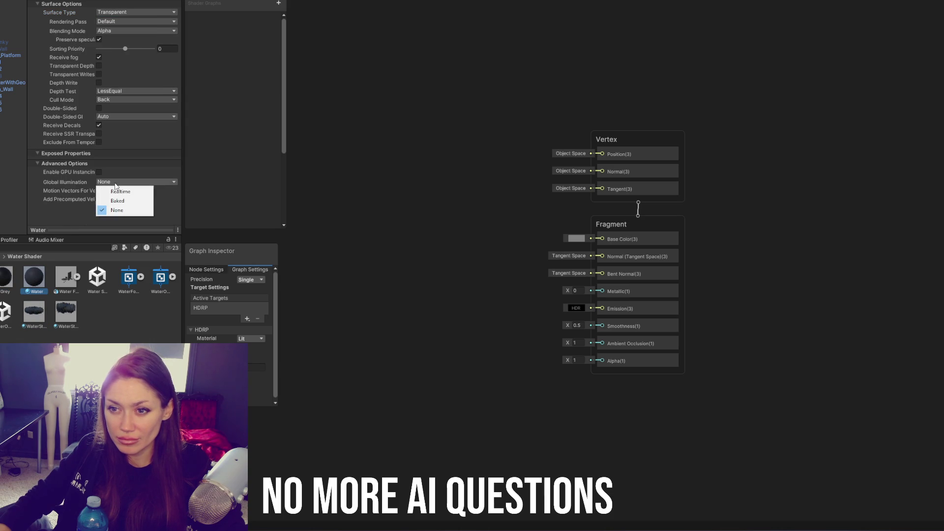
pyautogui.click(117, 193)
pyautogui.click(109, 162)
pyautogui.click(109, 163)
pyautogui.click(107, 163)
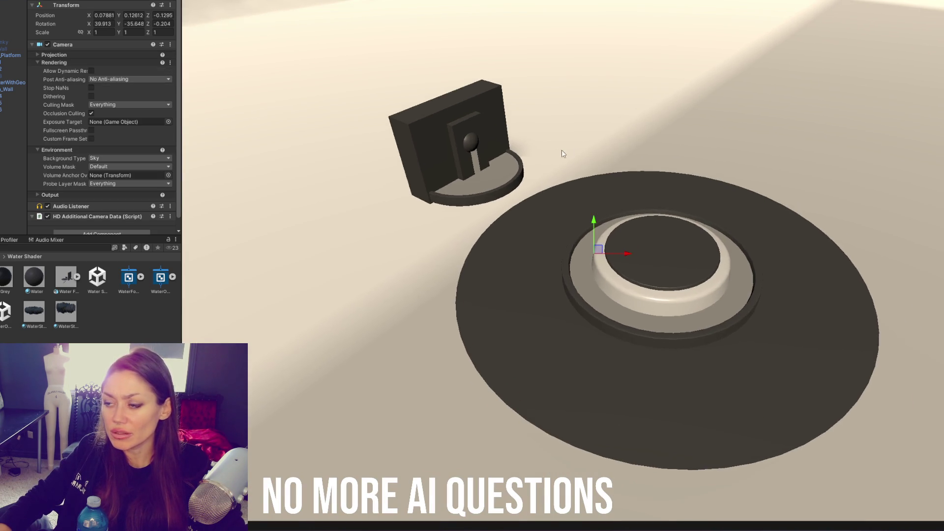
# Step: Orbit the scene view low around the platform and select the Water Fountains prefab
pyautogui.moveTo(563, 154)
pyautogui.mouseDown()
pyautogui.moveTo(698, 108)
pyautogui.moveTo(750, 76)
pyautogui.moveTo(633, 26)
pyautogui.moveTo(449, 47)
pyautogui.moveTo(372, 101)
pyautogui.mouseUp()
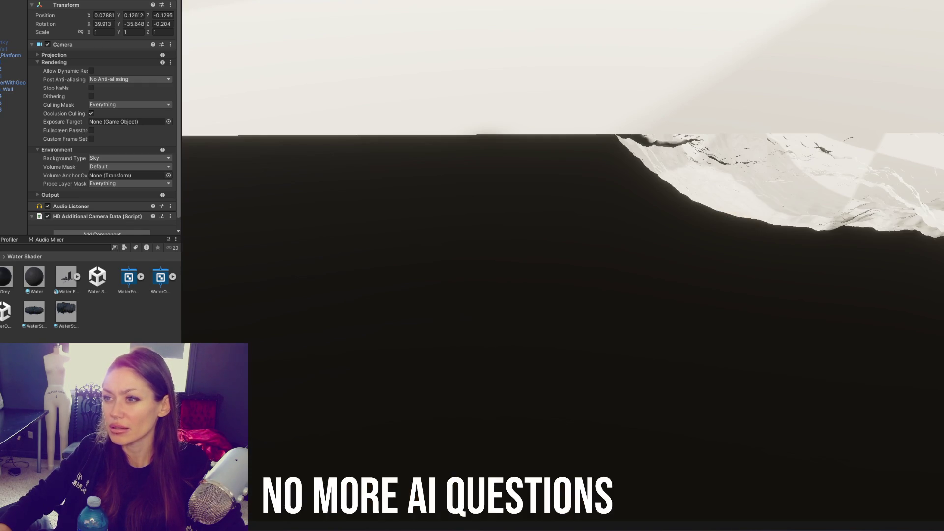
pyautogui.click(14, 7)
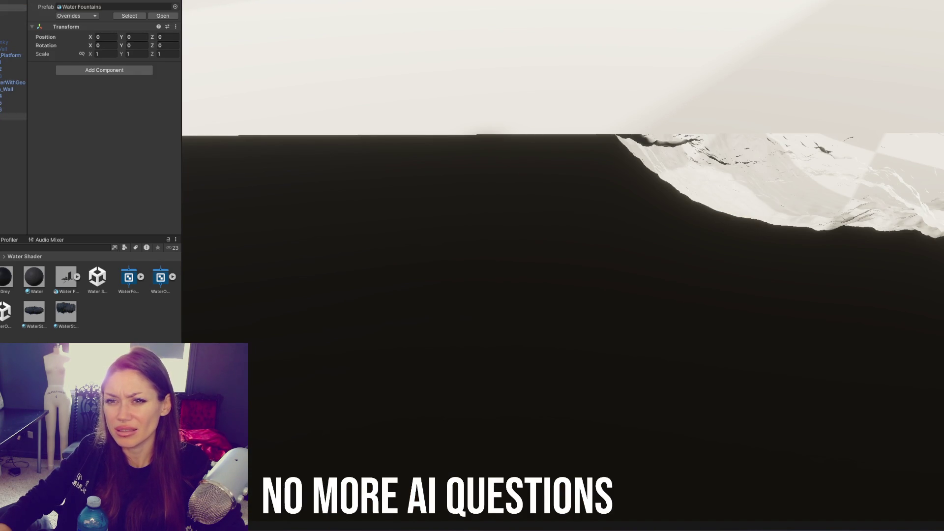
# Step: Frame the Walkway, then give the scene camera SMAA post anti-aliasing and dynamic resolution
pyautogui.click(5, 116)
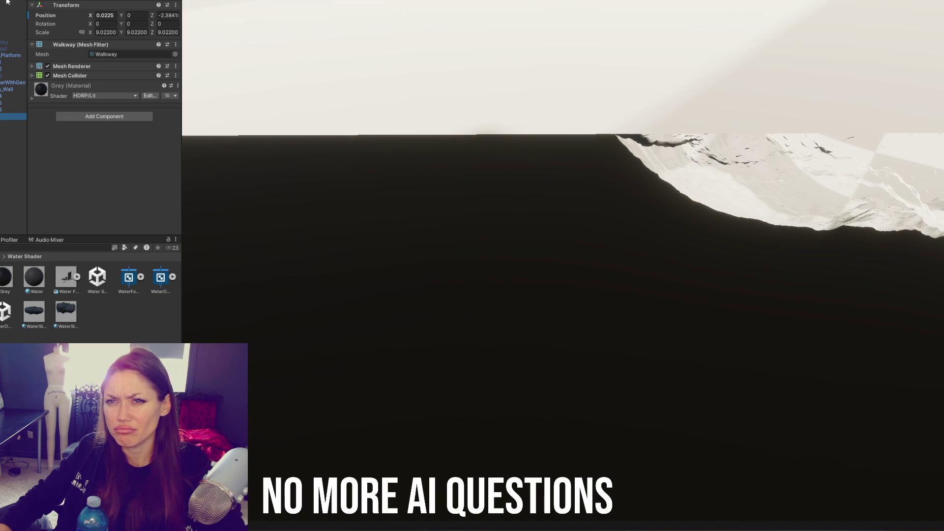
pyautogui.press('f')
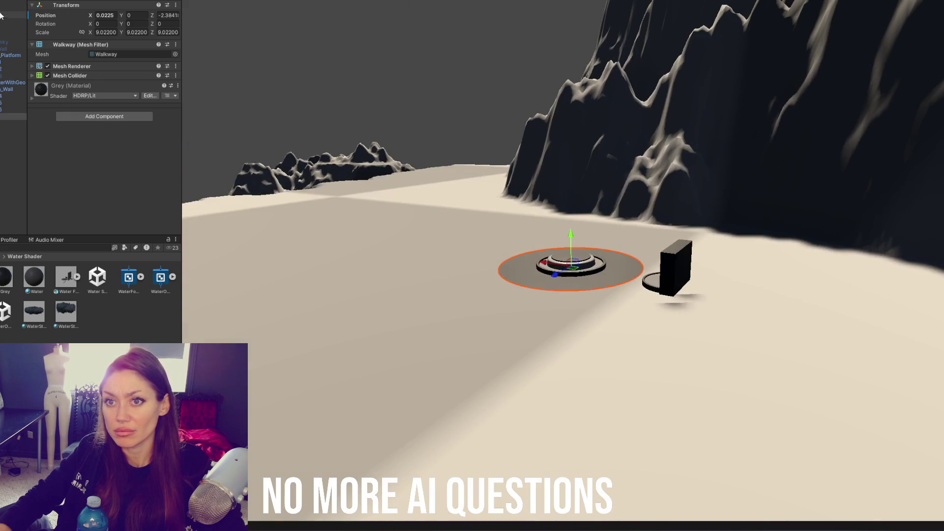
pyautogui.click(1, 15)
pyautogui.moveTo(436, 149)
pyautogui.mouseDown()
pyautogui.moveTo(771, 108)
pyautogui.moveTo(830, 168)
pyautogui.moveTo(816, 167)
pyautogui.mouseUp()
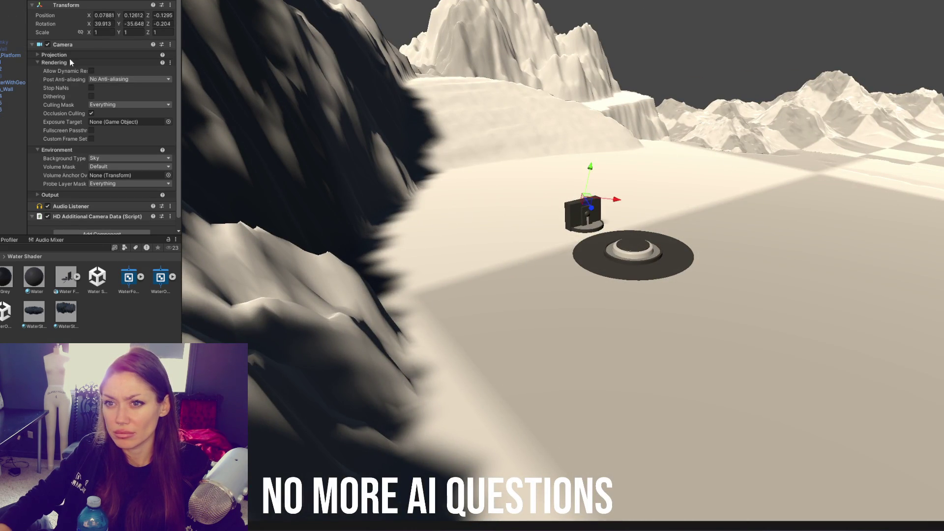
pyautogui.click(101, 53)
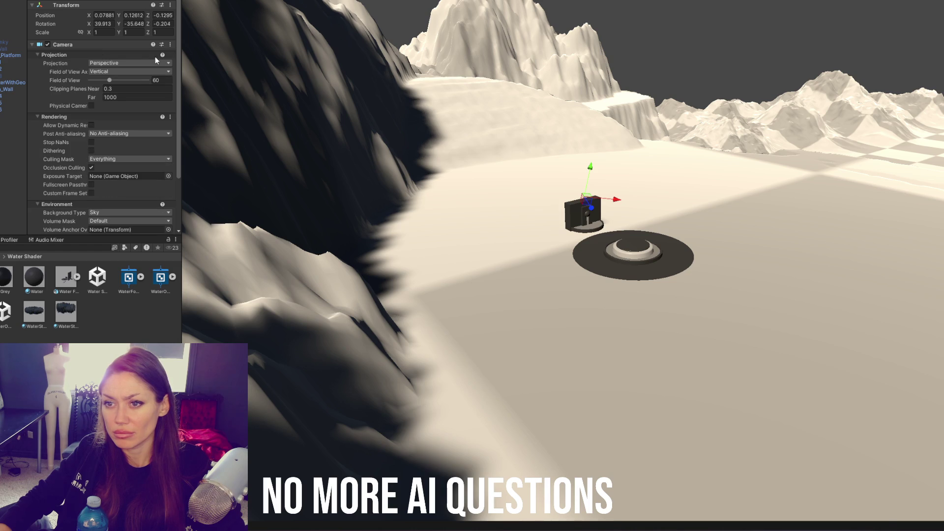
pyautogui.click(96, 135)
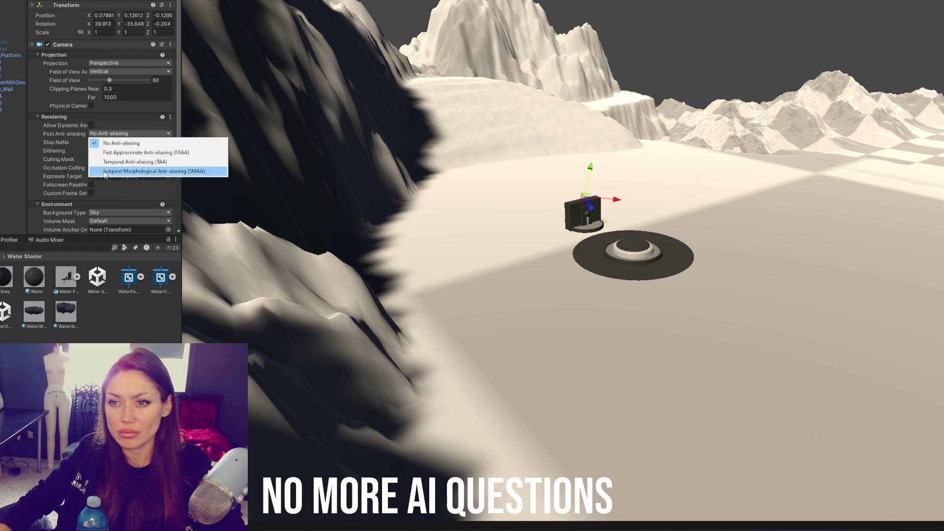
pyautogui.click(104, 171)
pyautogui.click(92, 125)
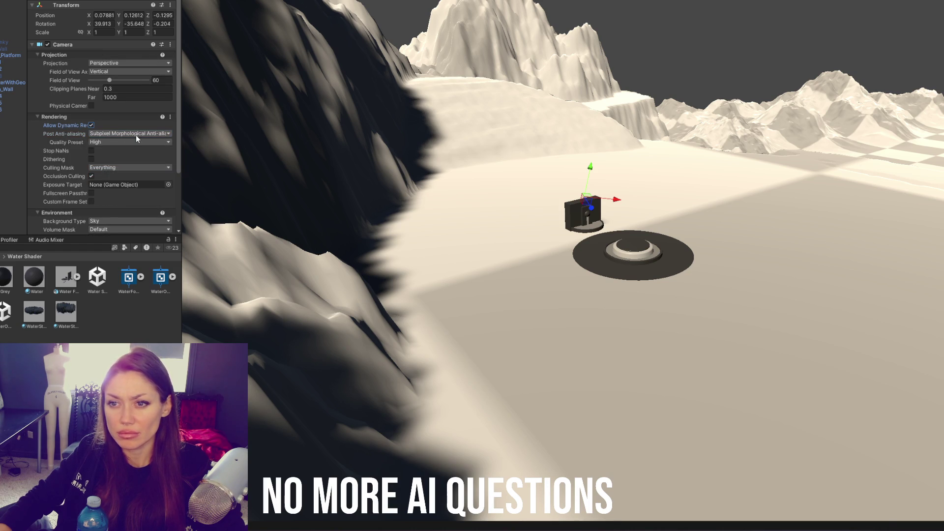
pyautogui.click(58, 116)
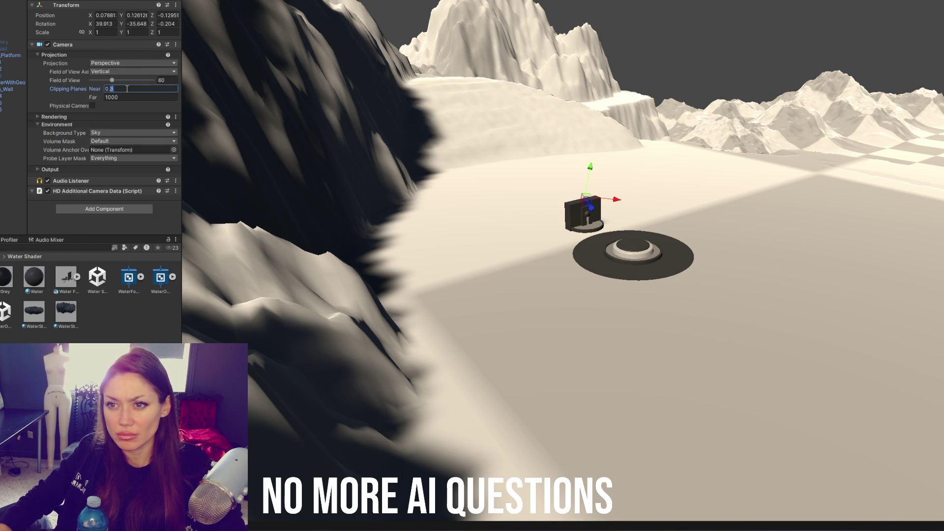
# Step: Frame the directional light and show the Water Fountains model asset's import settings
pyautogui.click(21, 72)
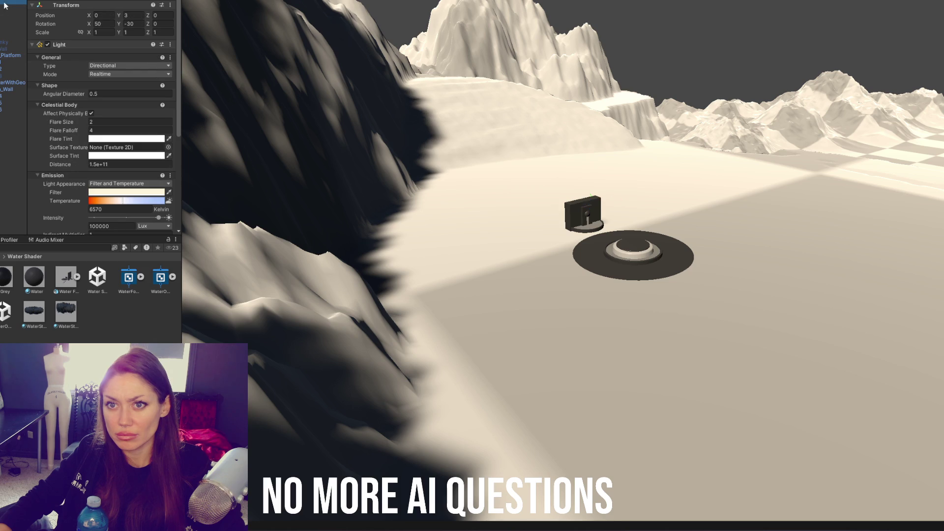
pyautogui.press('f')
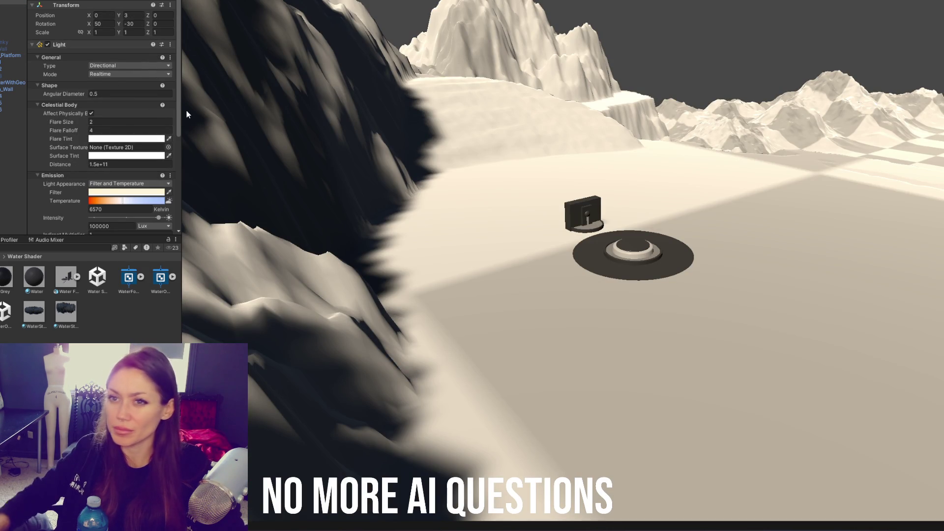
pyautogui.click(65, 278)
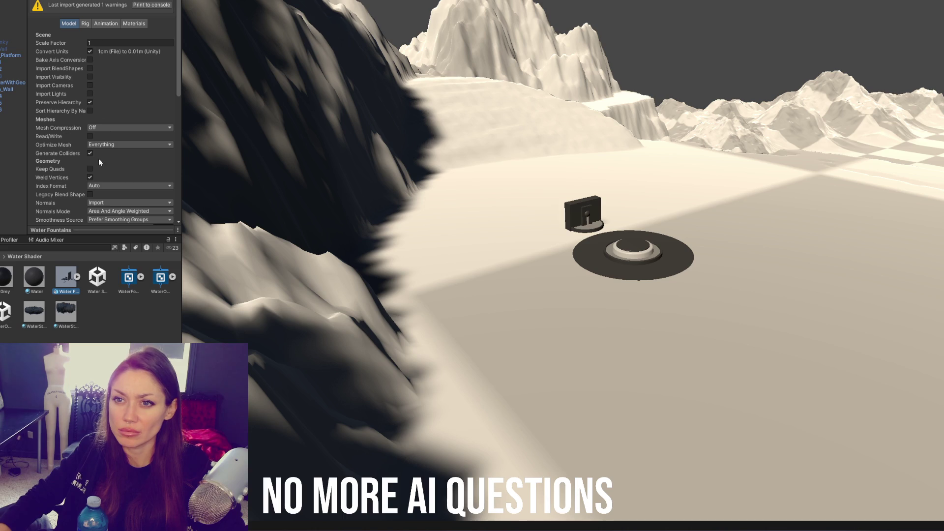
# Step: Select the terrain around the fountain, shift it with the move gizmo, then delete it
pyautogui.scroll(-10, 160, 123)
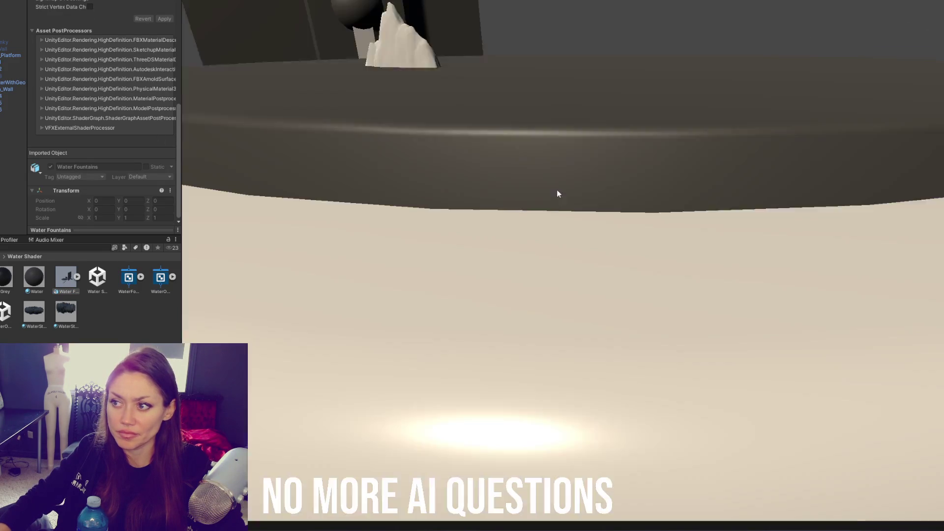
pyautogui.scroll(-10, 558, 194)
pyautogui.moveTo(644, 141)
pyautogui.mouseDown()
pyautogui.moveTo(372, 167)
pyautogui.moveTo(597, 162)
pyautogui.mouseUp()
pyautogui.scroll(5, 836, 209)
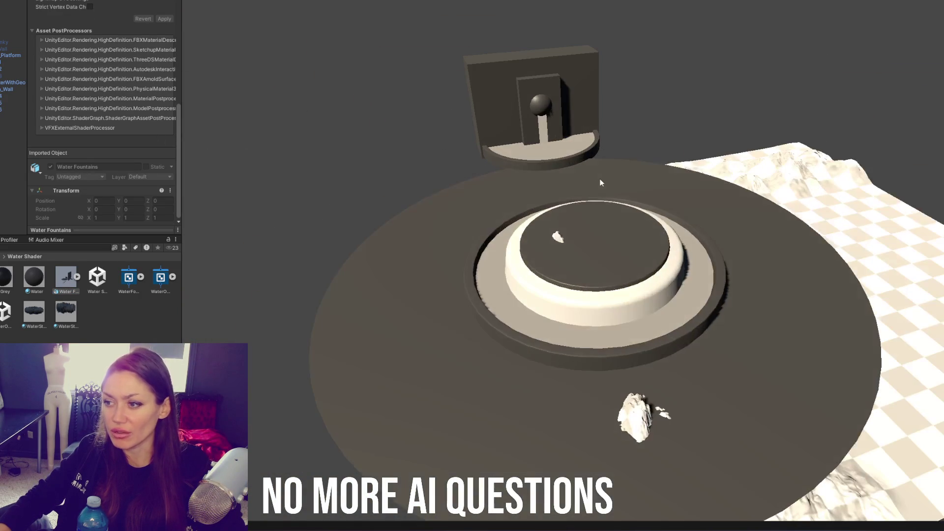
pyautogui.click(835, 209)
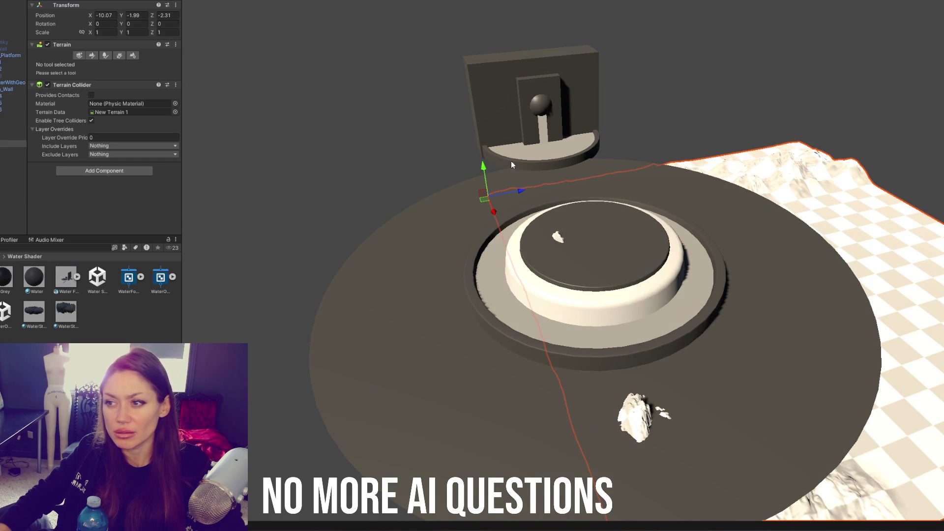
pyautogui.moveTo(515, 193); pyautogui.dragTo(324, 218)
pyautogui.moveTo(293, 249); pyautogui.dragTo(311, 170)
pyautogui.moveTo(361, 142); pyautogui.dragTo(347, 143)
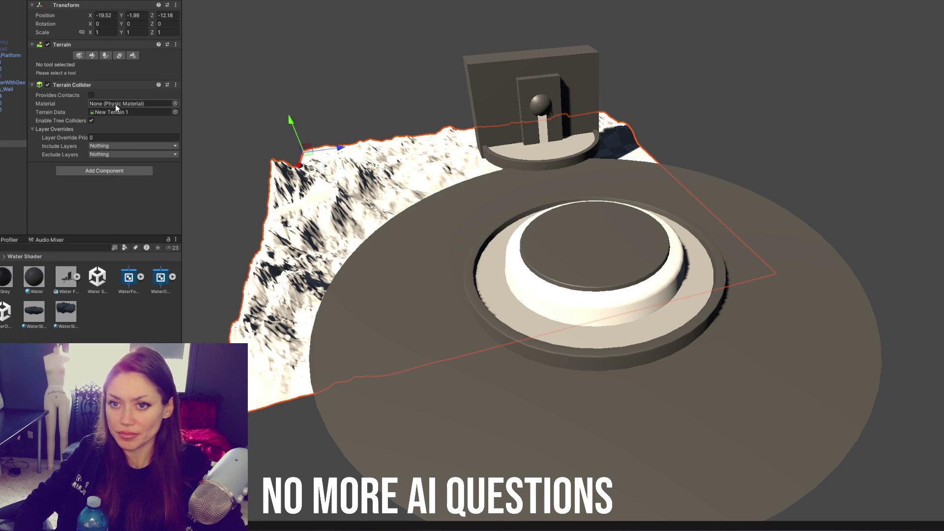
pyautogui.press('Delete')
pyautogui.rightClick(22, 146)
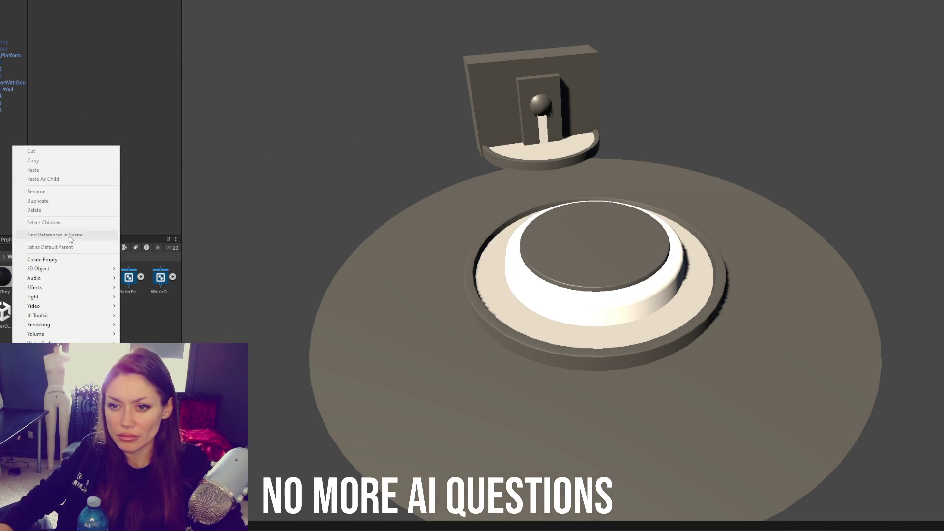
# Step: Set the ground Plane's Transform Scale X and Z to 100 and view it from a lower angle
pyautogui.click(73, 262)
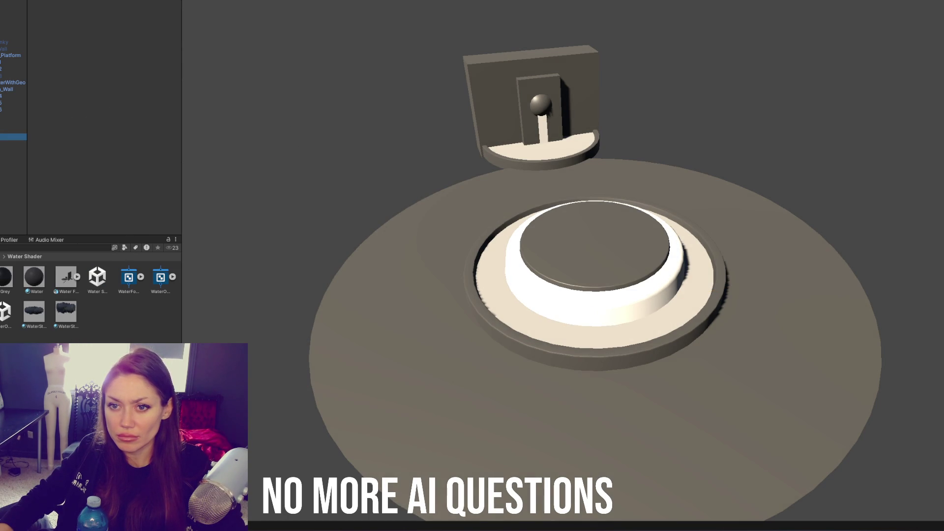
pyautogui.press('Delete')
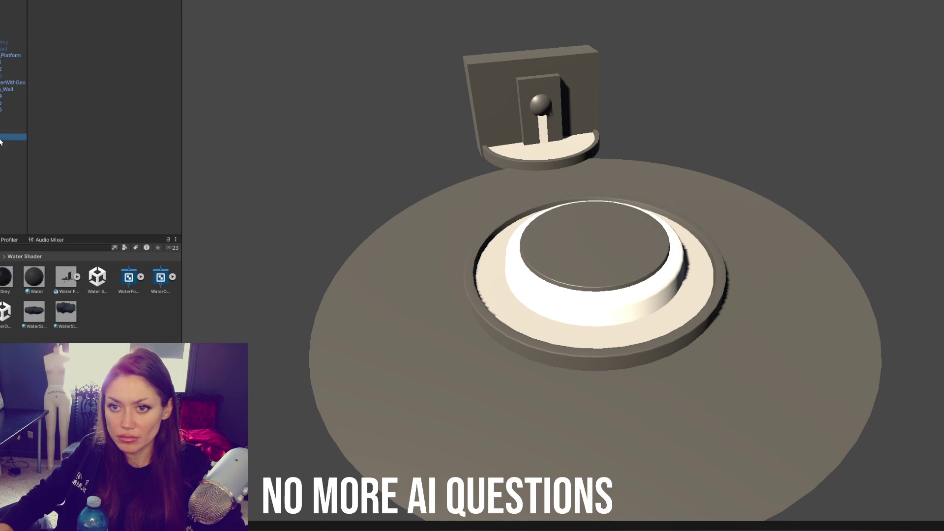
pyautogui.hotkey('ctrl', 'z')
pyautogui.hotkey('ctrl', 'z')
pyautogui.click(5, 123)
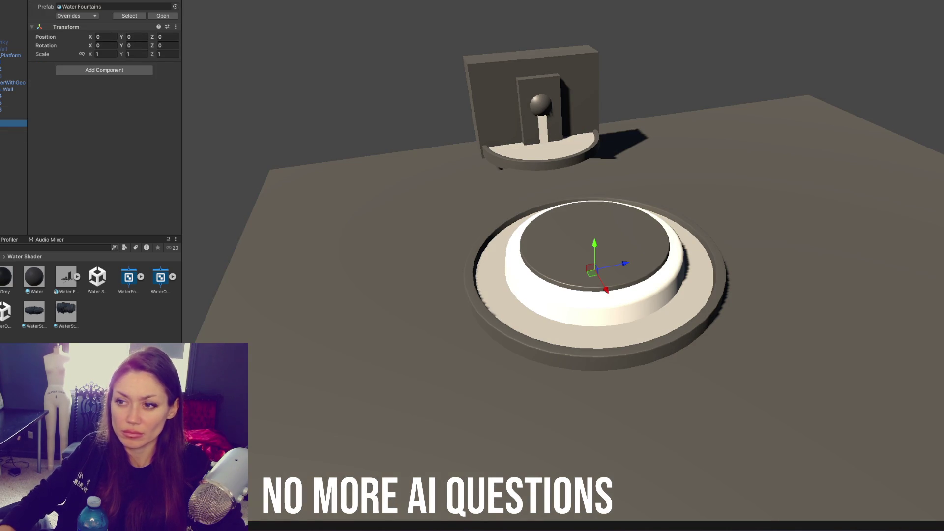
pyautogui.hotkey('ctrl', 'z')
pyautogui.hotkey('ctrl', 'z')
pyautogui.hotkey('ctrl', 'z')
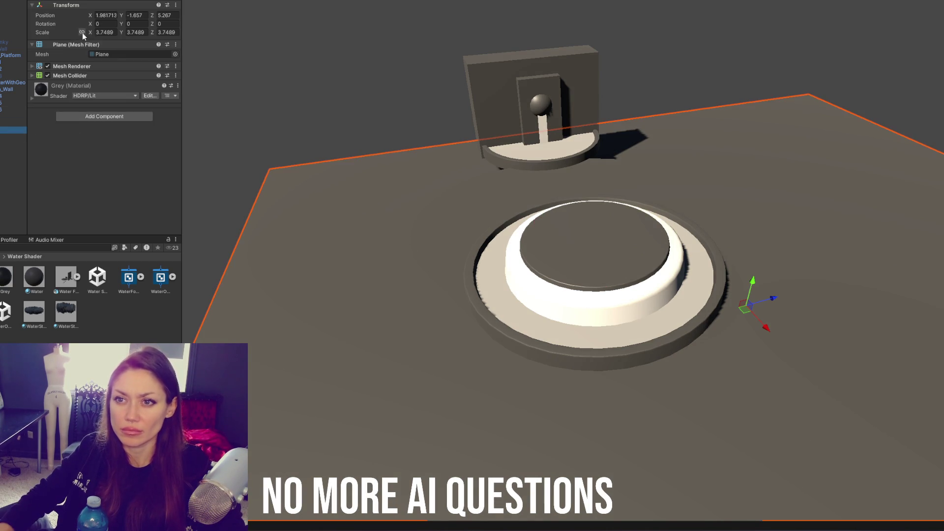
pyautogui.write('100')
pyautogui.press('Tab')
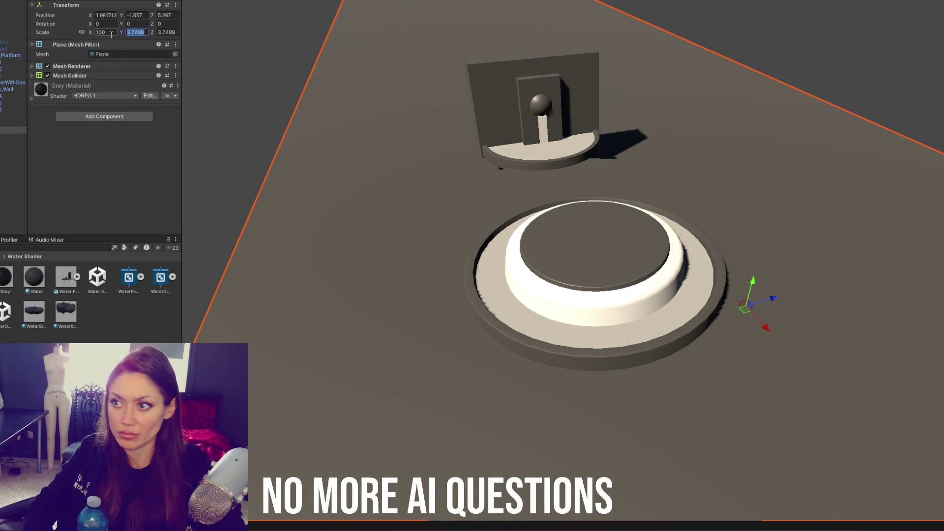
pyautogui.write('100')
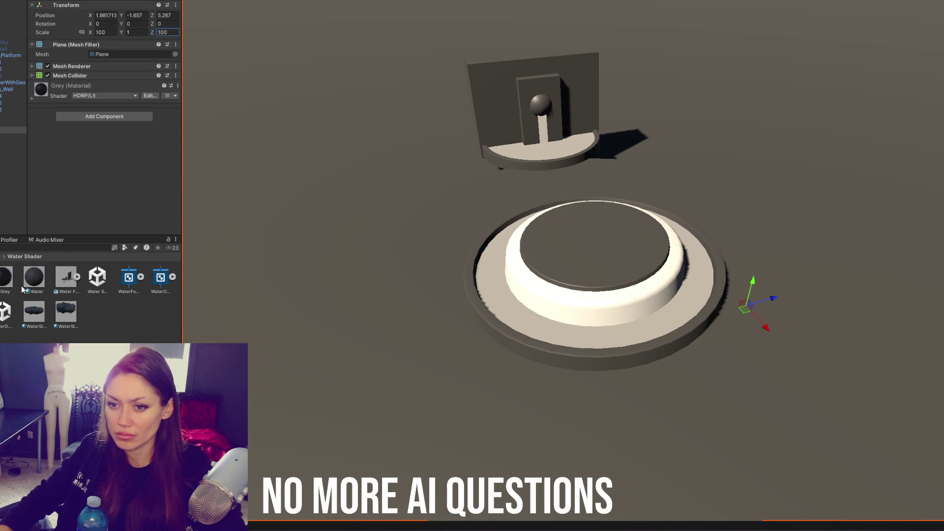
pyautogui.moveTo(332, 218)
pyautogui.mouseDown()
pyautogui.moveTo(337, 134)
pyautogui.moveTo(415, 105)
pyautogui.moveTo(683, 132)
pyautogui.moveTo(504, 131)
pyautogui.moveTo(497, 142)
pyautogui.mouseUp()
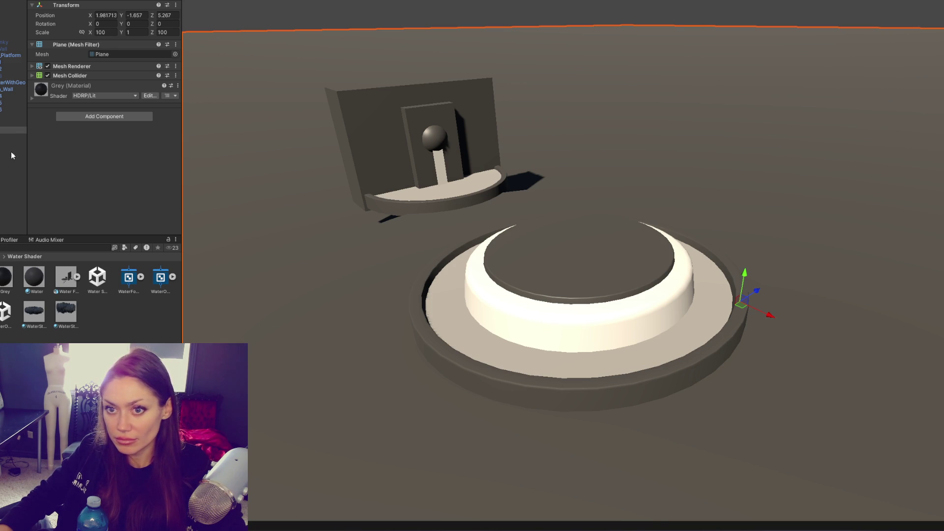
# Step: Check the fountain ring and Water material, then select the WaterFountain shader graph asset
pyautogui.click(570, 300)
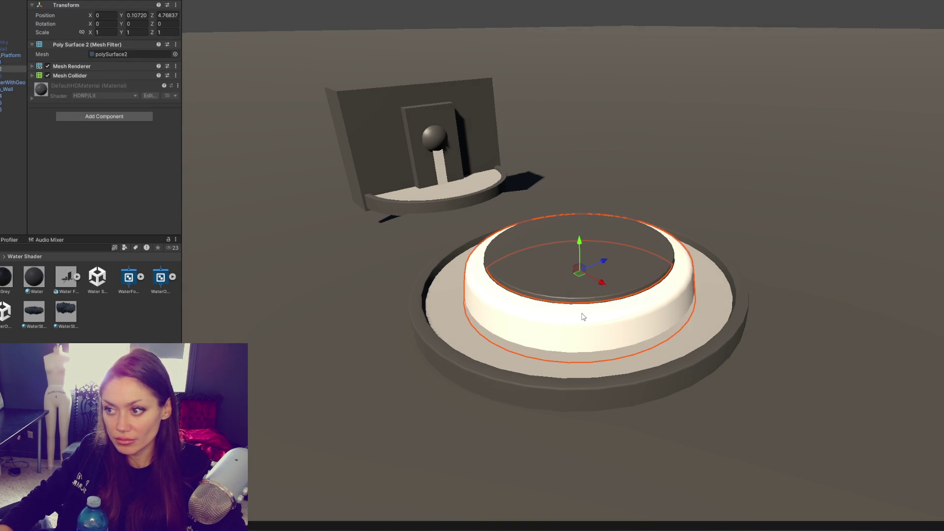
pyautogui.click(93, 315)
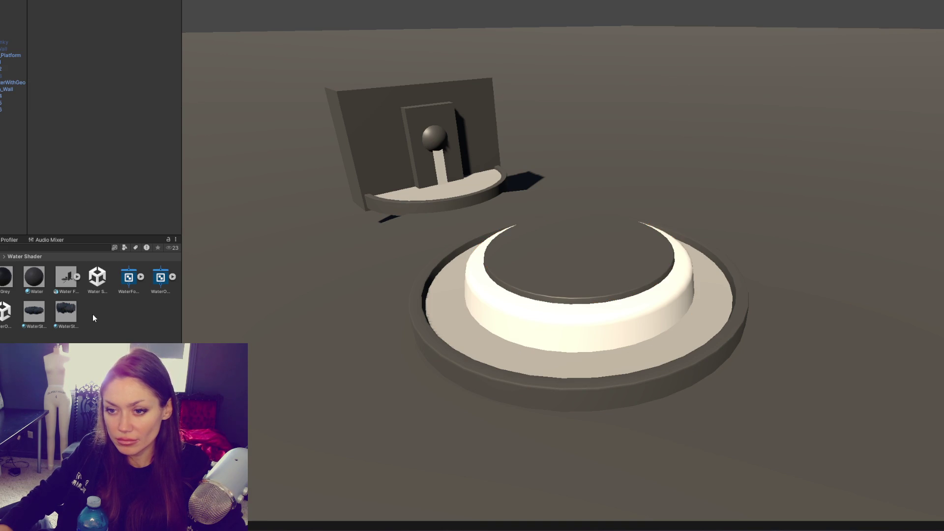
pyautogui.click(35, 277)
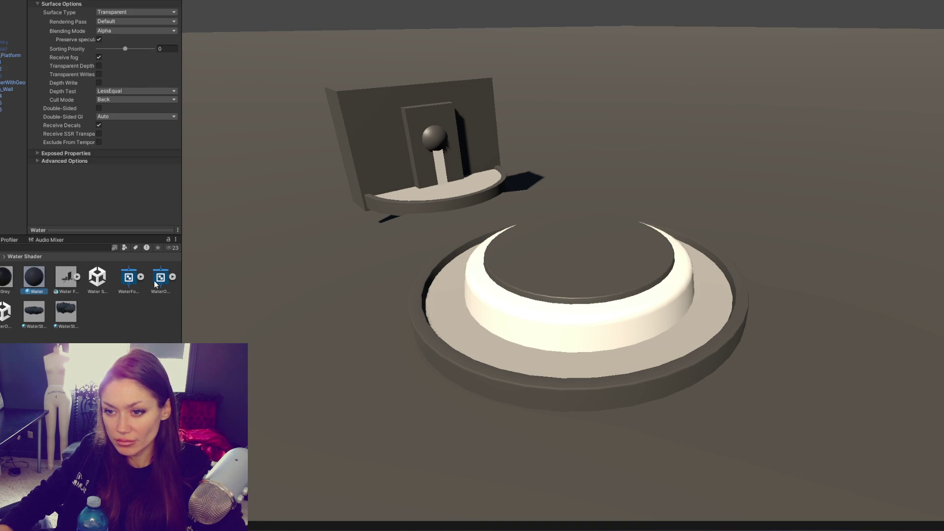
pyautogui.click(128, 279)
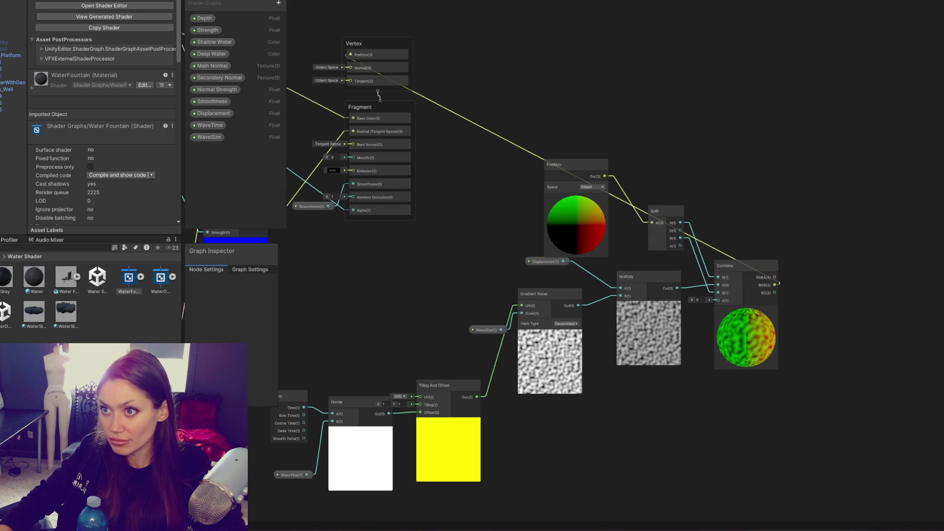
# Step: Add a Gradient Noise node to the graph by searching 'grad noi'
pyautogui.rightClick(438, 158)
pyautogui.click(443, 161)
pyautogui.write('grad')
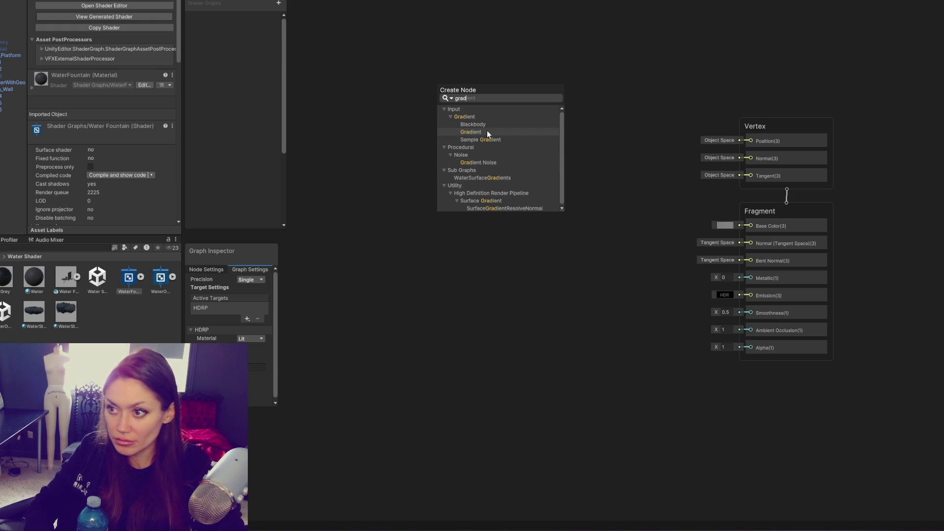
pyautogui.write(' noi')
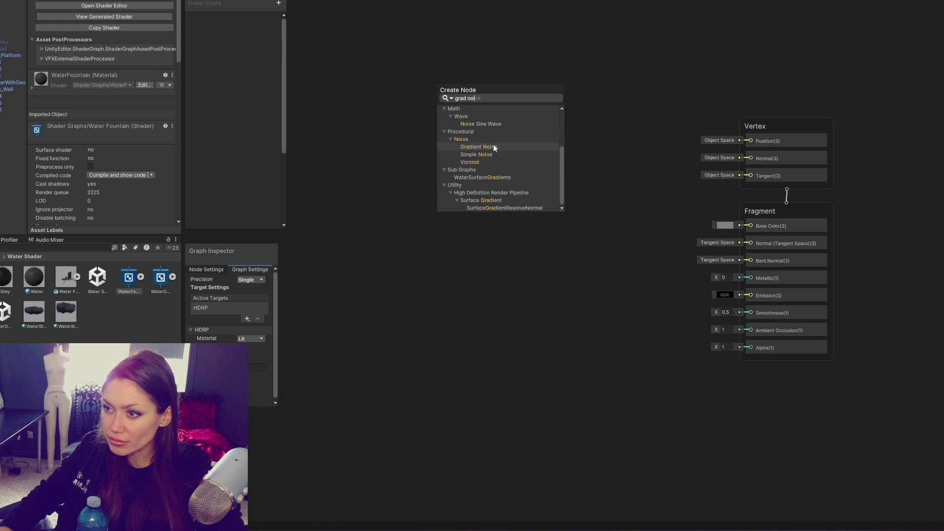
pyautogui.click(493, 147)
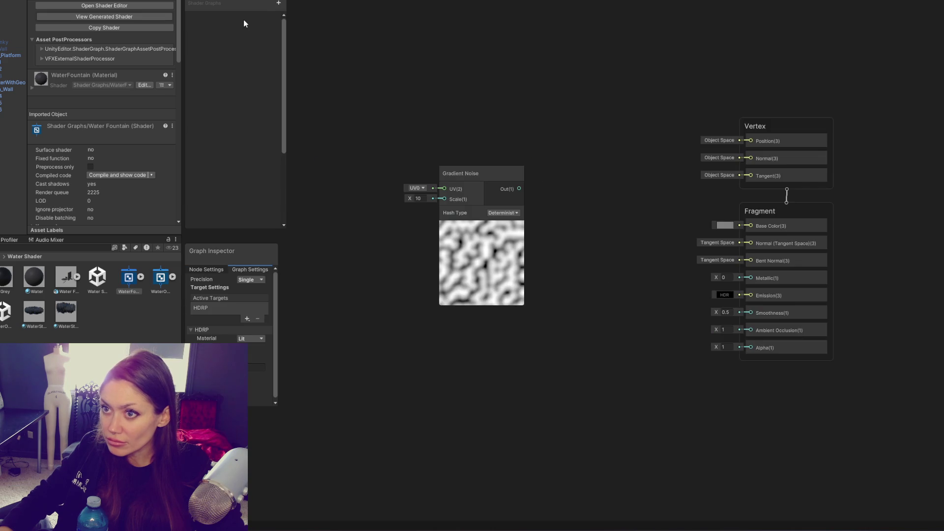
# Step: Create a Float property on the Blackboard named Displacement
pyautogui.click(278, 5)
pyautogui.click(322, 19)
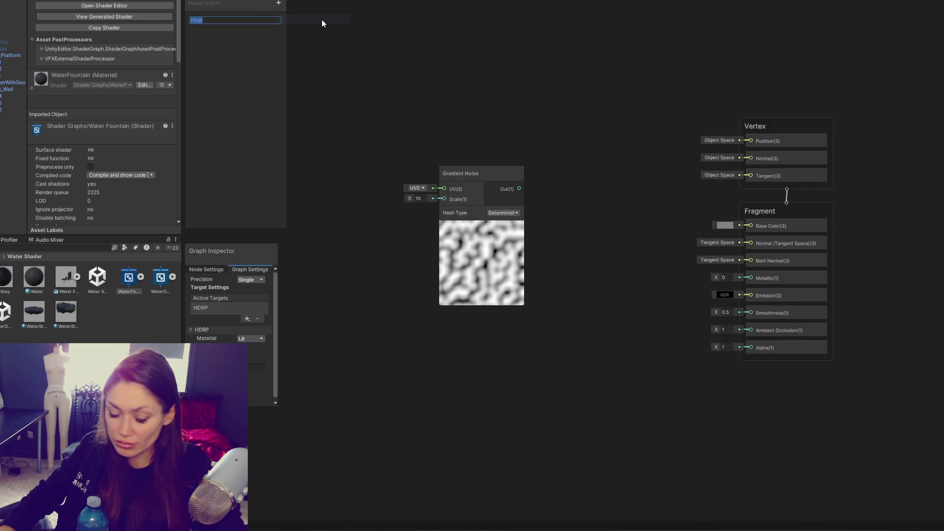
pyautogui.write('Displacement')
pyautogui.press('Return')
pyautogui.rightClick(322, 24)
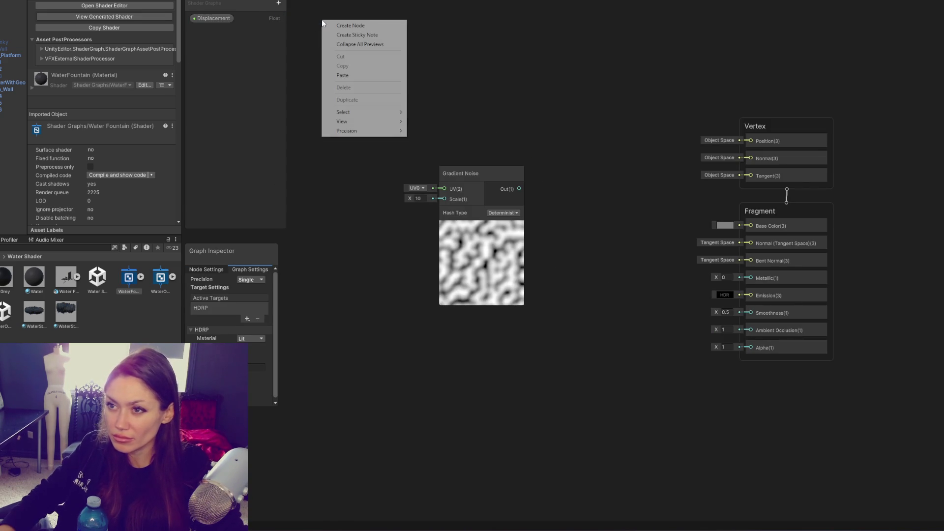
# Step: Add a Multiply node and arrange it with Gradient Noise and the Displacement property
pyautogui.click(216, 19)
pyautogui.press('space')
pyautogui.write('muil')
pyautogui.press('BackSpace')
pyautogui.press('BackSpace')
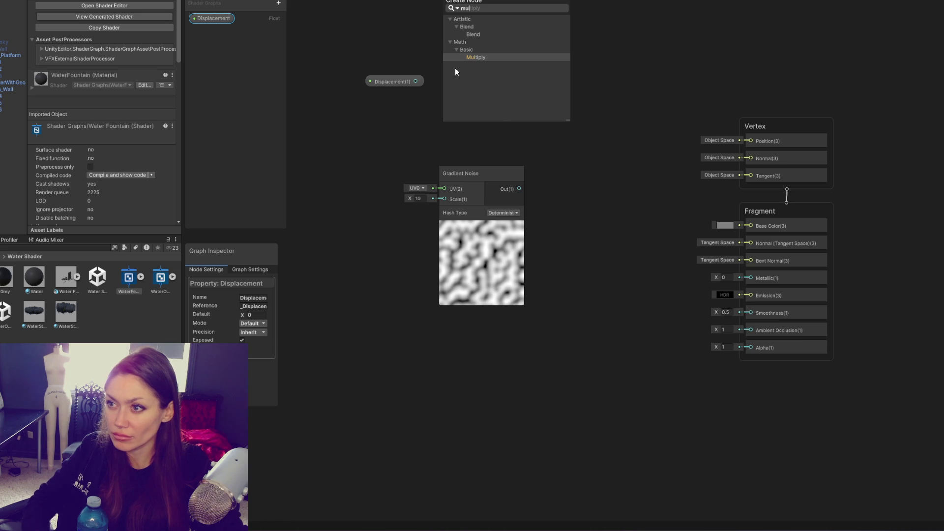
pyautogui.press('Return')
pyautogui.moveTo(455, 79); pyautogui.dragTo(567, 150)
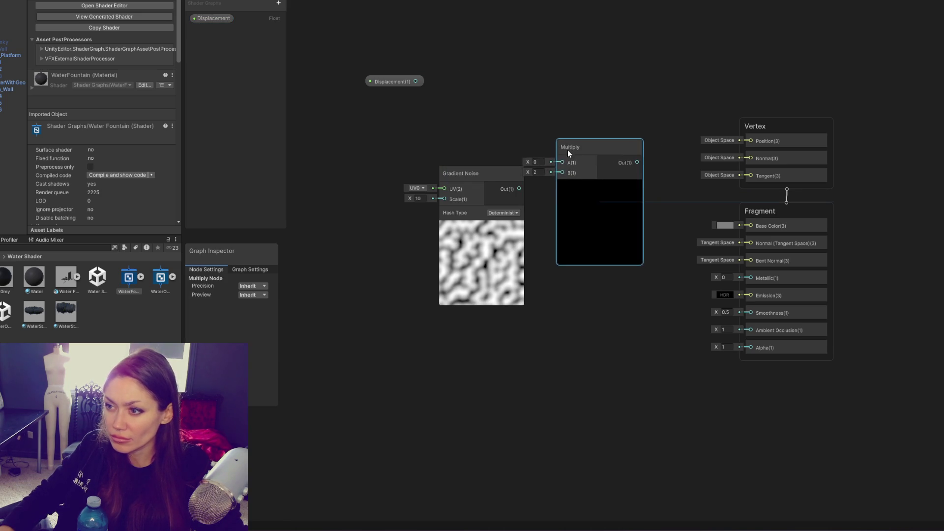
pyautogui.moveTo(494, 175); pyautogui.dragTo(468, 166)
pyautogui.moveTo(572, 147); pyautogui.dragTo(568, 159)
pyautogui.moveTo(399, 79)
pyautogui.mouseDown()
pyautogui.moveTo(502, 130)
pyautogui.moveTo(528, 170)
pyautogui.moveTo(558, 184)
pyautogui.mouseUp()
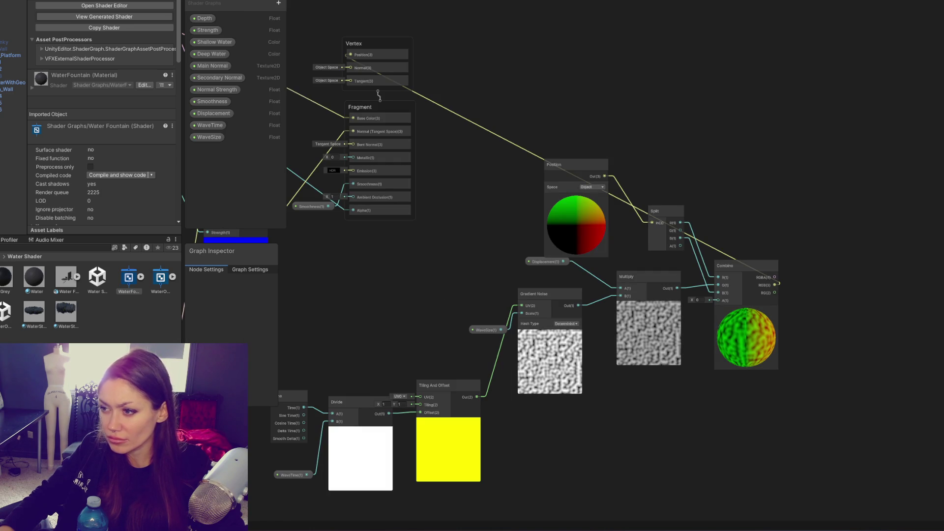
# Step: Spread out the sample graph's Combine, Split, Position, Multiply and WaveSize nodes
pyautogui.moveTo(740, 266)
pyautogui.mouseDown()
pyautogui.moveTo(783, 170)
pyautogui.moveTo(819, 176)
pyautogui.moveTo(815, 164)
pyautogui.mouseUp()
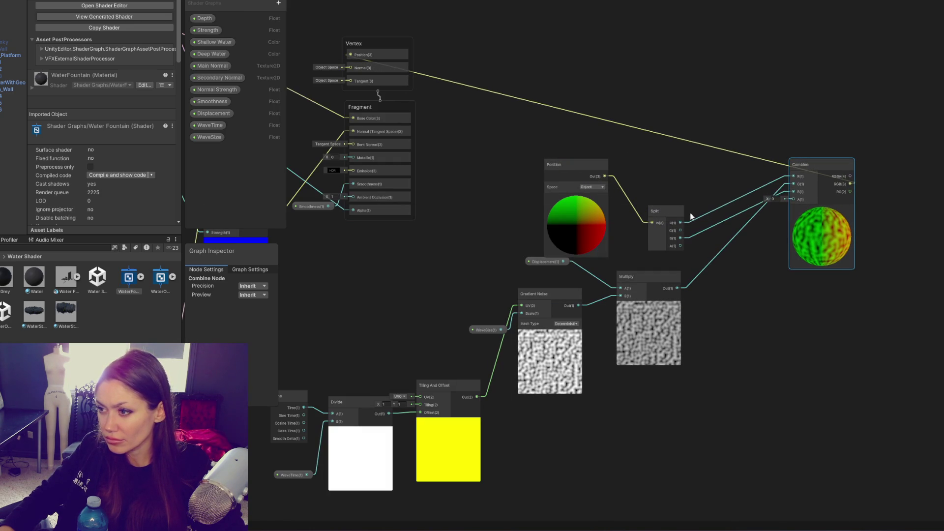
pyautogui.moveTo(661, 208); pyautogui.dragTo(658, 192)
pyautogui.moveTo(573, 163); pyautogui.dragTo(567, 137)
pyautogui.moveTo(635, 175); pyautogui.dragTo(640, 171)
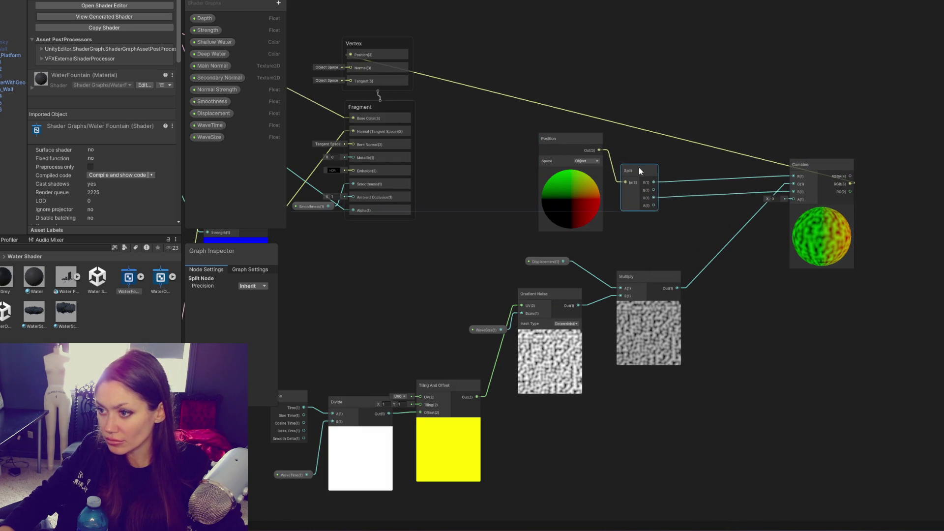
pyautogui.moveTo(647, 272); pyautogui.dragTo(628, 272)
pyautogui.moveTo(551, 264); pyautogui.dragTo(550, 267)
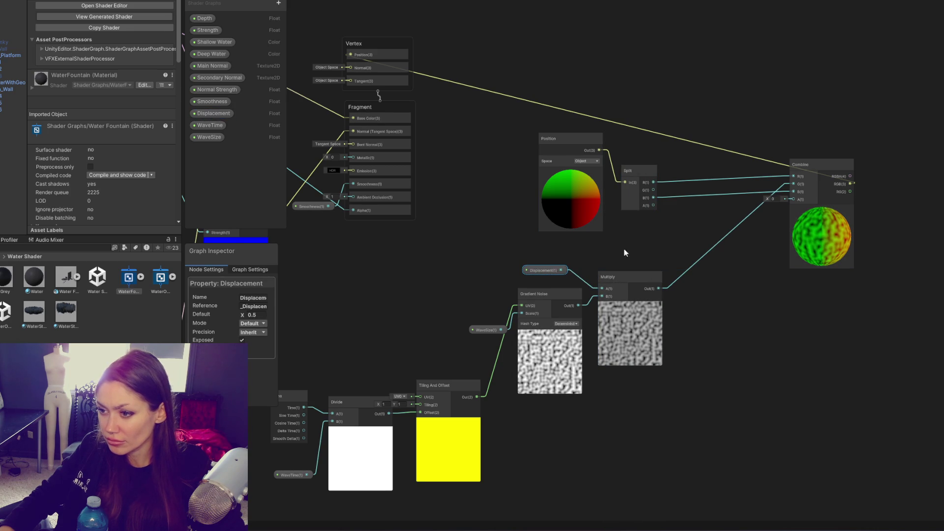
pyautogui.moveTo(486, 332); pyautogui.dragTo(486, 322)
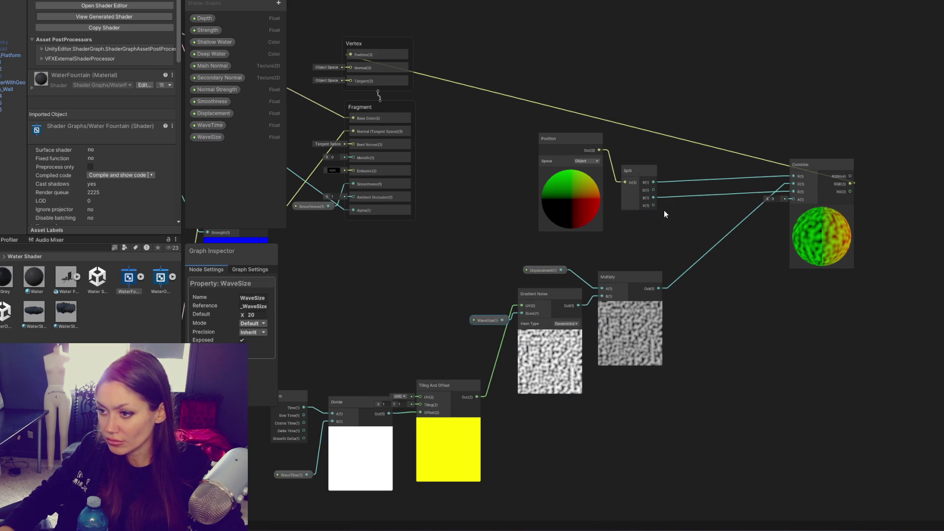
# Step: Add a WaveSize Float property and remove an accidentally created Category row
pyautogui.click(278, 2)
pyautogui.click(321, 19)
pyautogui.write('WaveSize')
pyautogui.press('Return')
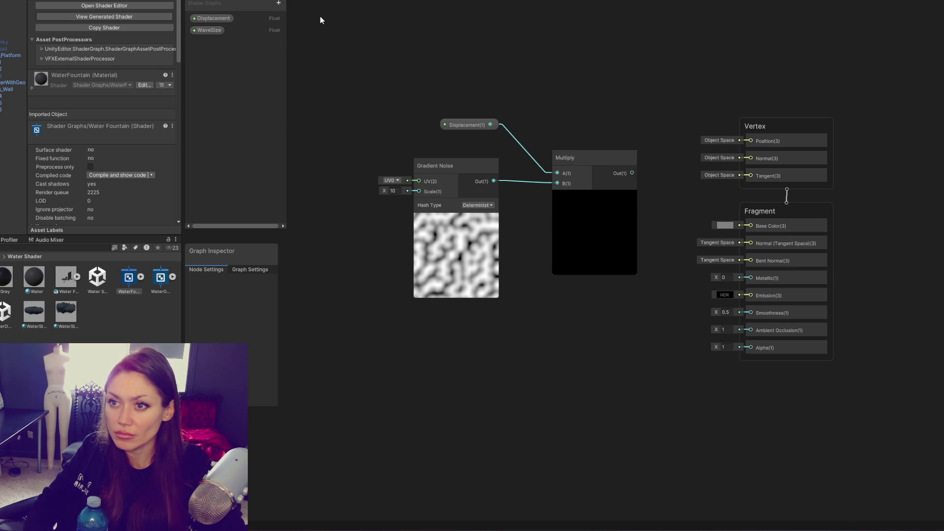
pyautogui.click(278, 4)
pyautogui.click(288, 10)
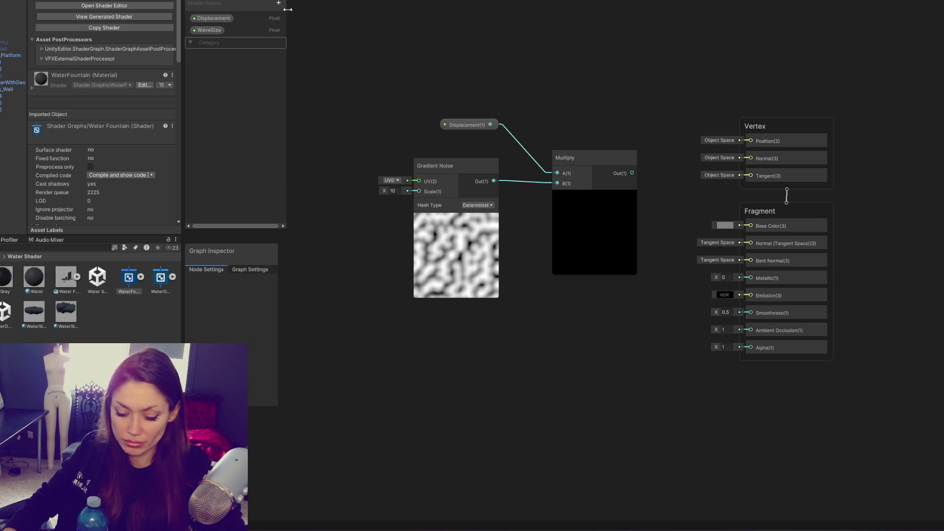
pyautogui.rightClick(261, 35)
pyautogui.click(277, 52)
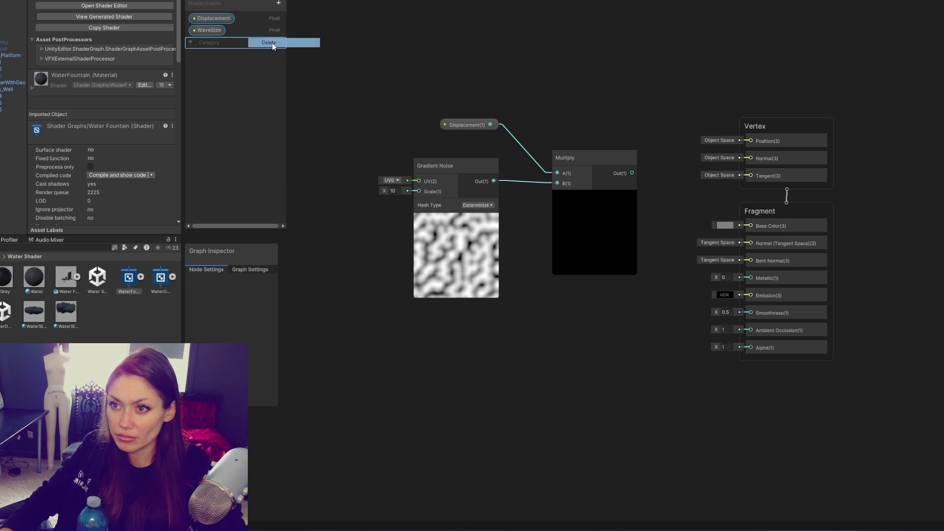
pyautogui.rightClick(273, 43)
pyautogui.click(281, 52)
# Step: Add a WaveTime Float property and drag it onto the canvas
pyautogui.click(278, 4)
pyautogui.click(291, 20)
pyautogui.write('WaveTime')
pyautogui.press('Return')
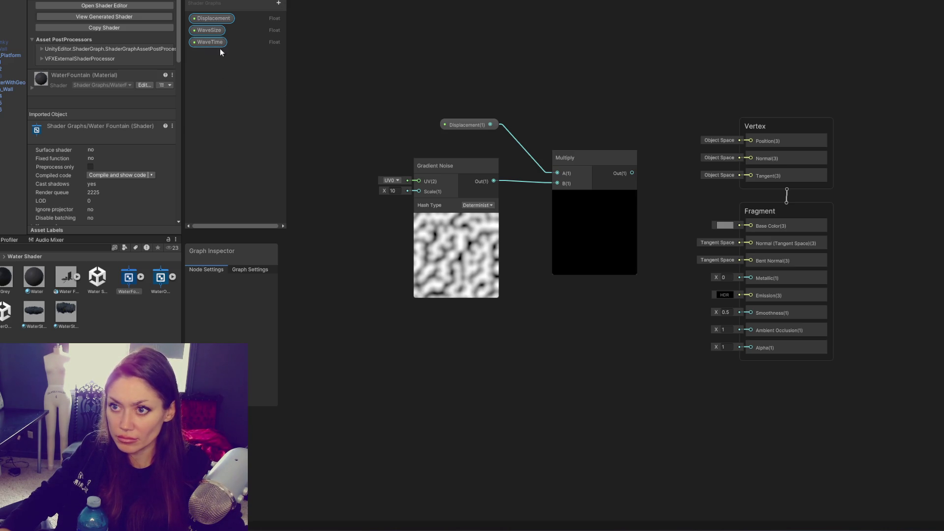
pyautogui.moveTo(213, 43); pyautogui.dragTo(333, 359)
pyautogui.rightClick(364, 323)
pyautogui.click(386, 327)
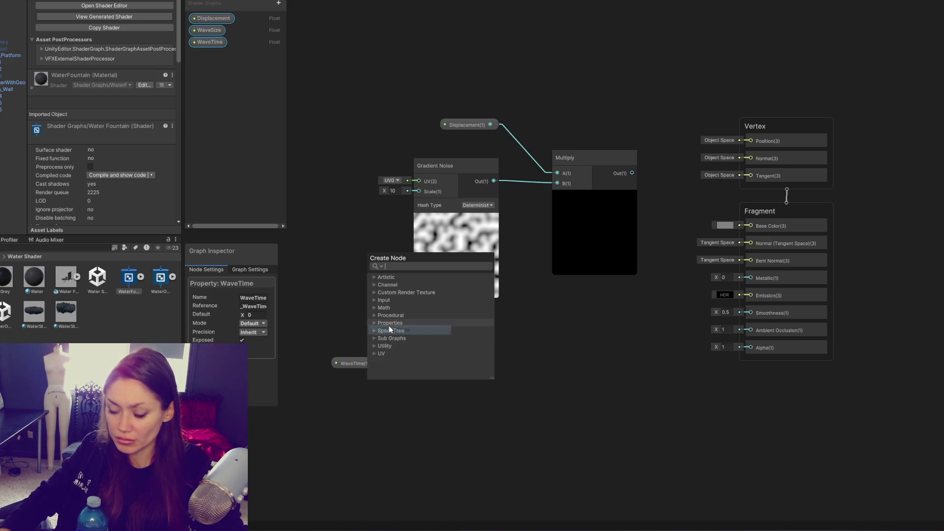
# Step: Add a Time node and a Divide node to the graph
pyautogui.write('tim')
pyautogui.press('Return')
pyautogui.moveTo(402, 323)
pyautogui.mouseDown()
pyautogui.moveTo(544, 334)
pyautogui.moveTo(325, 212)
pyautogui.mouseUp()
pyautogui.rightClick(412, 220)
pyautogui.click(430, 224)
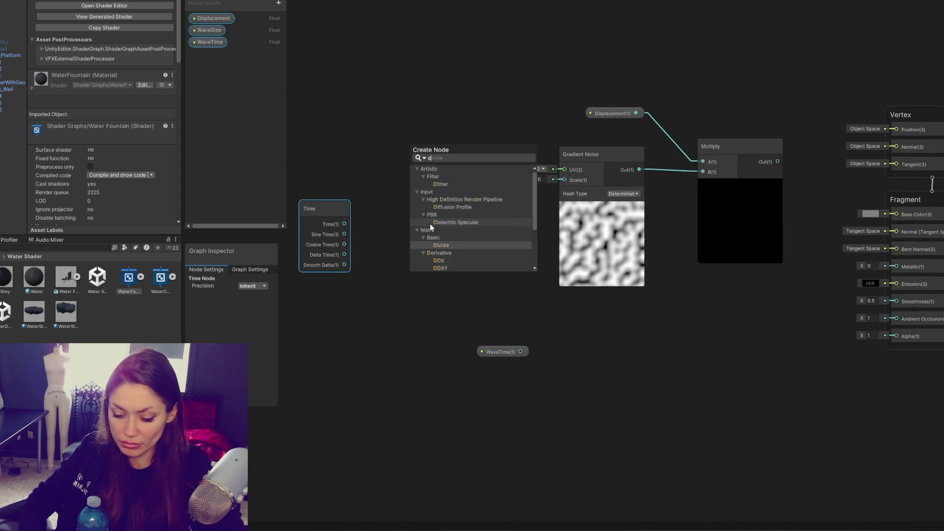
pyautogui.write('Divide')
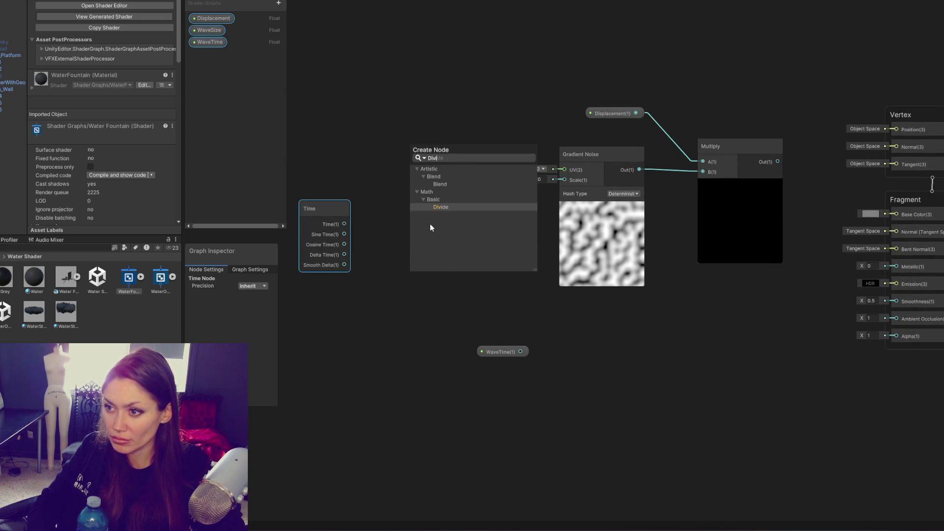
pyautogui.press('Return')
# Step: Set WaveTime's default to 100 and wire Time and WaveTime into Divide
pyautogui.click(210, 42)
pyautogui.moveTo(210, 42); pyautogui.dragTo(367, 303)
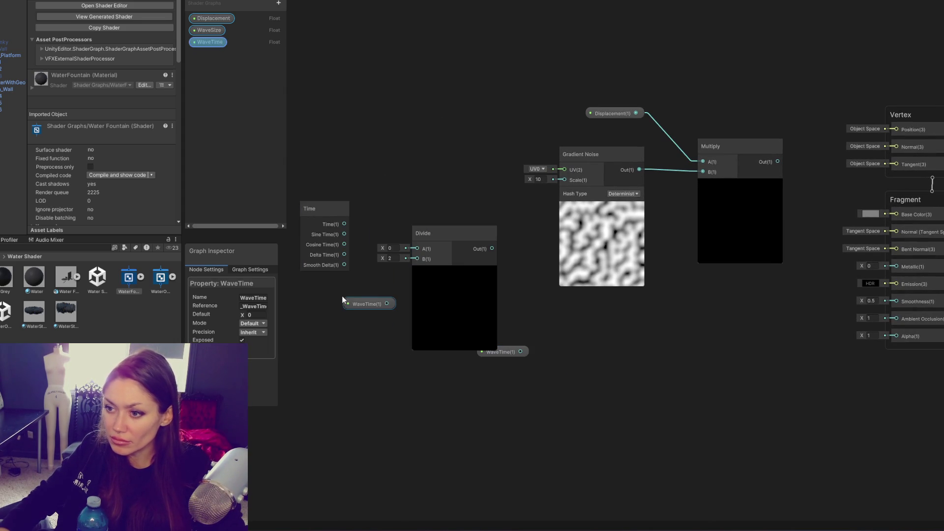
pyautogui.write('100')
pyautogui.press('Return')
pyautogui.moveTo(344, 224)
pyautogui.mouseDown()
pyautogui.moveTo(414, 256)
pyautogui.moveTo(417, 249)
pyautogui.mouseUp()
pyautogui.moveTo(386, 304); pyautogui.dragTo(417, 259)
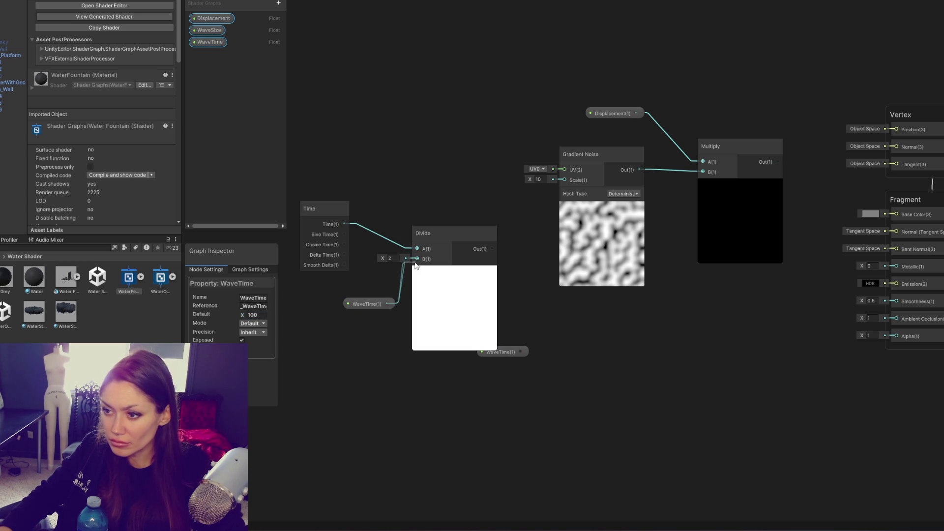
pyautogui.moveTo(520, 354); pyautogui.dragTo(577, 363)
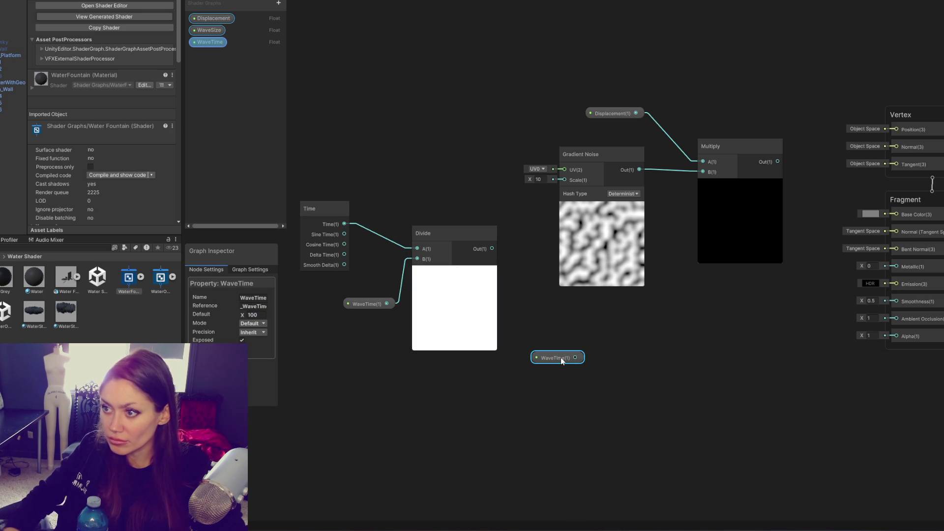
pyautogui.press('Delete')
# Step: Set WaveSize default to 20, feed it into noise Scale and Divide into UV
pyautogui.click(209, 30)
pyautogui.moveTo(426, 146); pyautogui.dragTo(427, 147)
pyautogui.click(262, 315)
pyautogui.write('20')
pyautogui.moveTo(467, 148)
pyautogui.mouseDown()
pyautogui.moveTo(531, 182)
pyautogui.moveTo(571, 182)
pyautogui.mouseUp()
pyautogui.moveTo(492, 248)
pyautogui.mouseDown()
pyautogui.moveTo(578, 177)
pyautogui.moveTo(564, 170)
pyautogui.mouseUp()
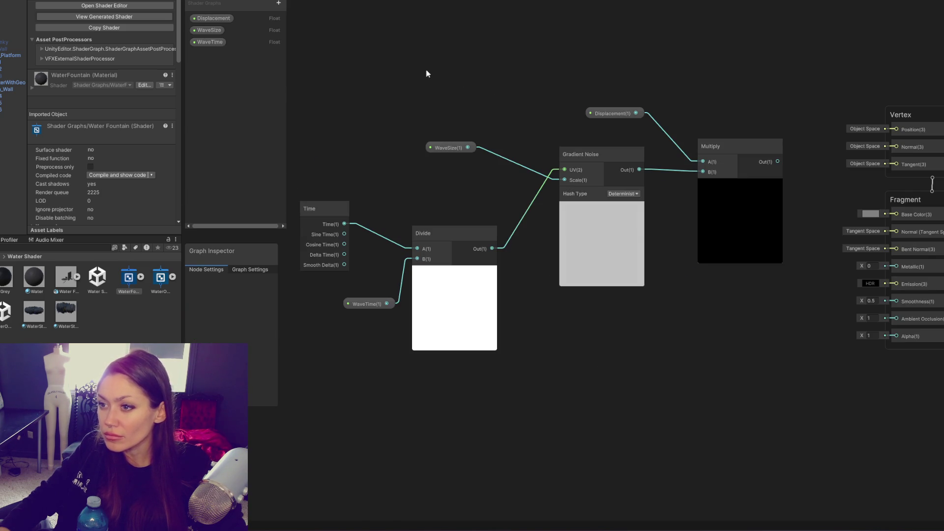
pyautogui.press('space')
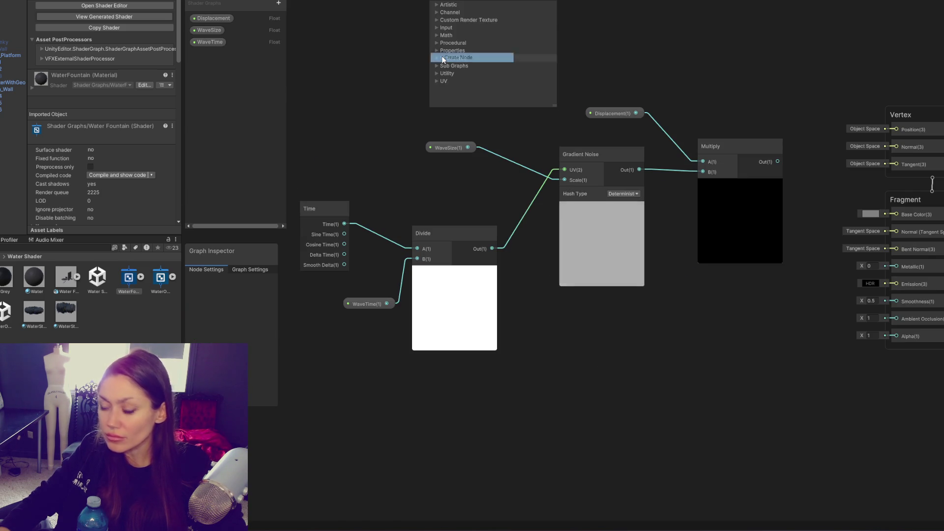
# Step: Add a Tiling And Offset node and arrange it with the Time, Divide and WaveTime nodes
pyautogui.click(442, 56)
pyautogui.press('Return')
pyautogui.moveTo(454, 70)
pyautogui.mouseDown()
pyautogui.moveTo(539, 364)
pyautogui.moveTo(483, 393)
pyautogui.mouseUp()
pyautogui.moveTo(425, 268); pyautogui.dragTo(570, 223)
pyautogui.moveTo(514, 258); pyautogui.dragTo(472, 232)
pyautogui.moveTo(580, 194); pyautogui.dragTo(530, 168)
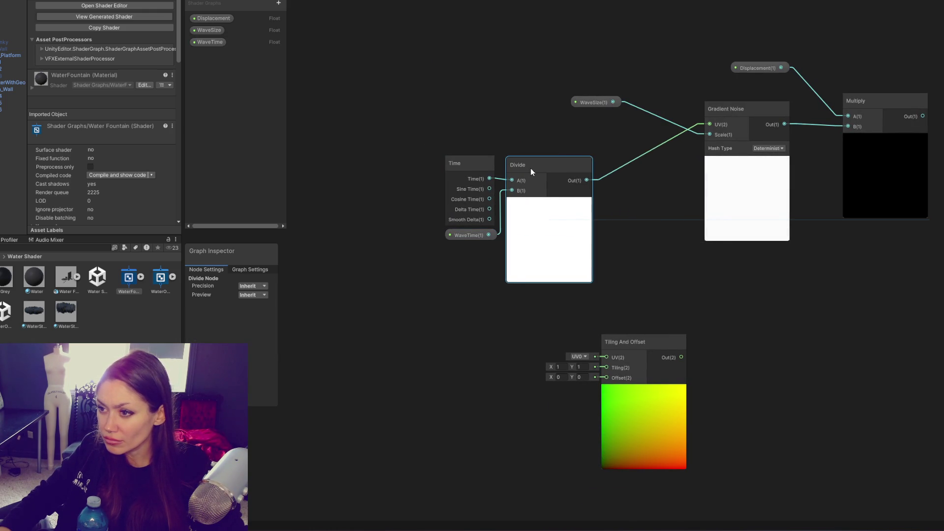
pyautogui.moveTo(462, 152)
pyautogui.mouseDown()
pyautogui.moveTo(557, 194)
pyautogui.moveTo(419, 342)
pyautogui.moveTo(424, 359)
pyautogui.moveTo(592, 365)
pyautogui.moveTo(607, 377)
pyautogui.mouseUp()
# Step: Replace the Divide→UV wire with Tiling And Offset output into Gradient Noise UV, and save
pyautogui.click(620, 197)
pyautogui.press('Delete')
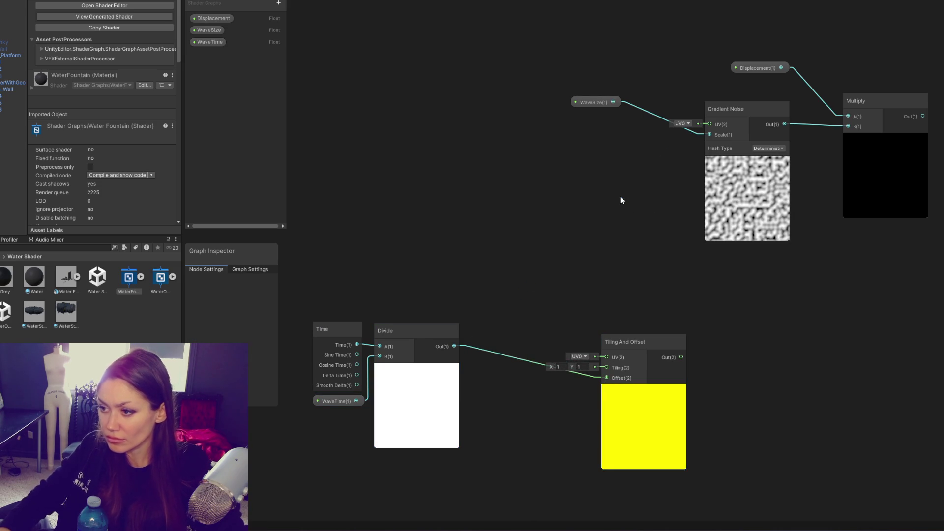
pyautogui.moveTo(637, 343); pyautogui.dragTo(556, 312)
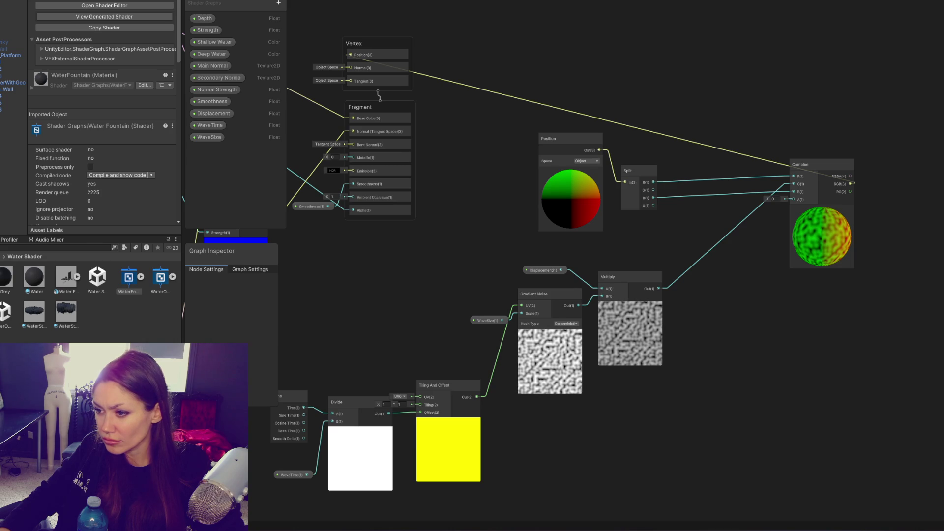
pyautogui.hotkey('ctrl', 's')
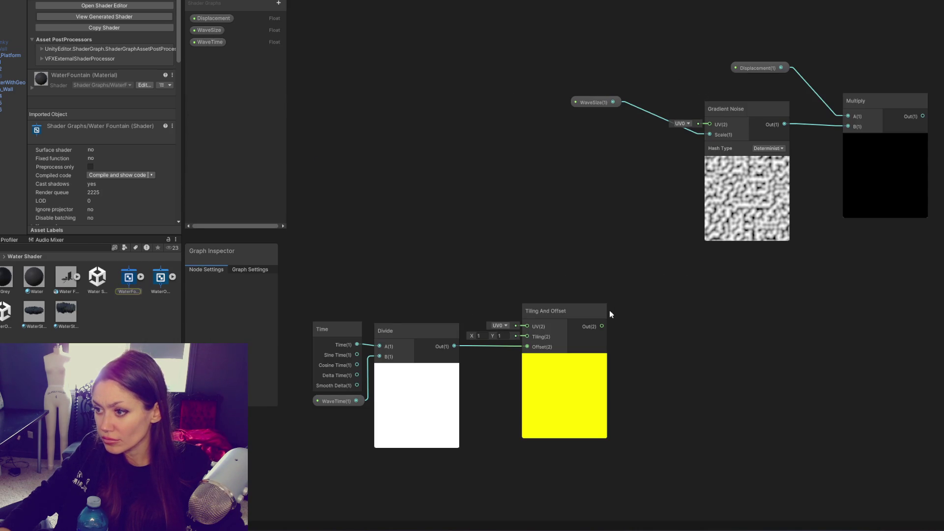
pyautogui.moveTo(602, 326); pyautogui.dragTo(710, 125)
pyautogui.moveTo(639, 253); pyautogui.dragTo(311, 502)
pyautogui.moveTo(586, 319)
pyautogui.mouseDown()
pyautogui.moveTo(654, 114)
pyautogui.moveTo(605, 99)
pyautogui.moveTo(670, 137)
pyautogui.moveTo(663, 258)
pyautogui.mouseUp()
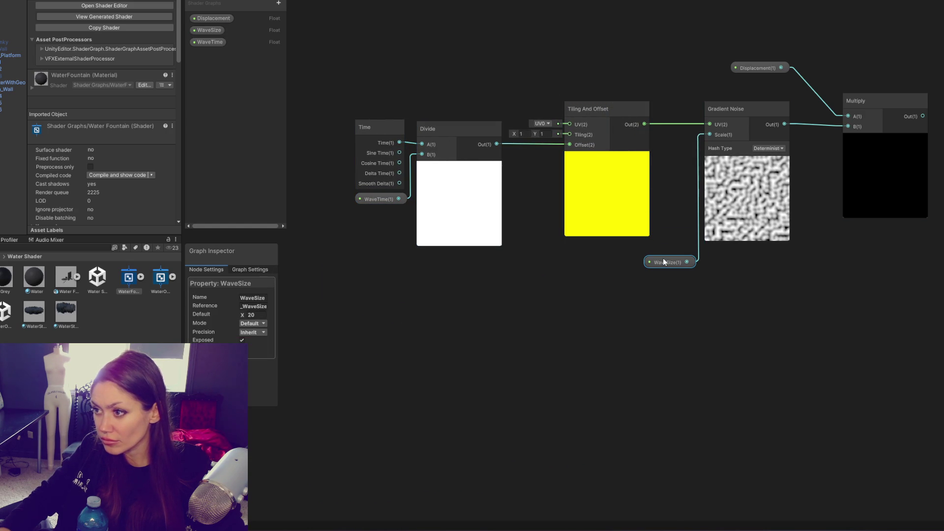
# Step: Rearrange the time-offset nodes and wire Multiply's output into the Vertex Position input
pyautogui.moveTo(352, 98); pyautogui.dragTo(465, 132)
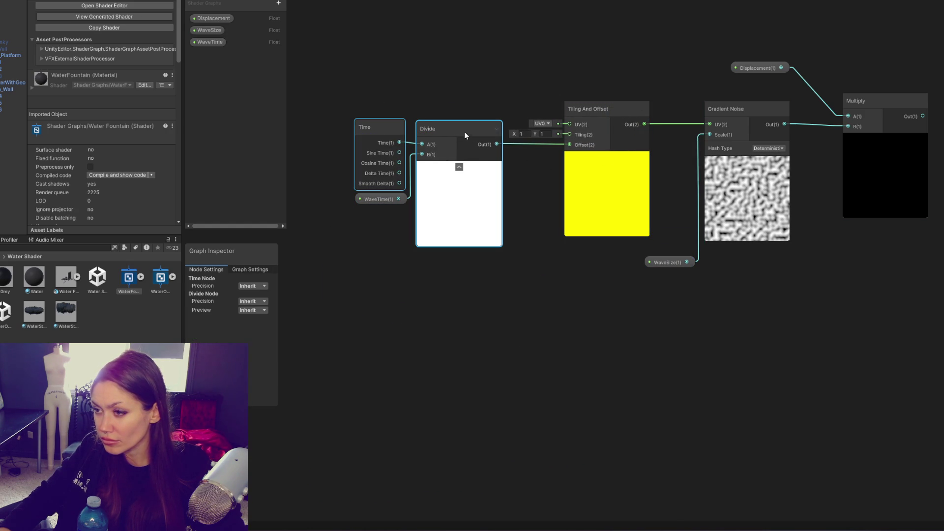
pyautogui.moveTo(607, 72); pyautogui.dragTo(335, 262)
pyautogui.moveTo(592, 116); pyautogui.dragTo(635, 111)
pyautogui.moveTo(778, 200); pyautogui.dragTo(611, 236)
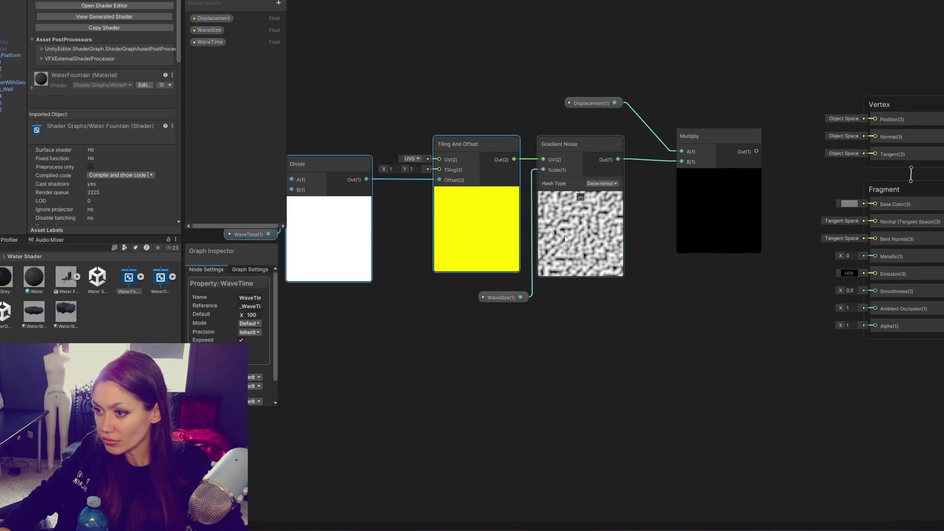
pyautogui.moveTo(498, 298); pyautogui.dragTo(497, 287)
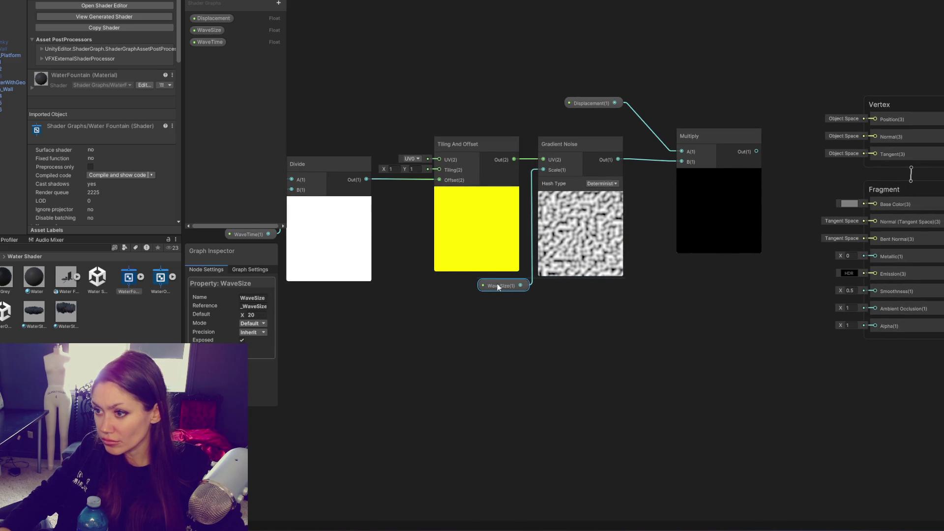
pyautogui.moveTo(486, 143); pyautogui.dragTo(490, 143)
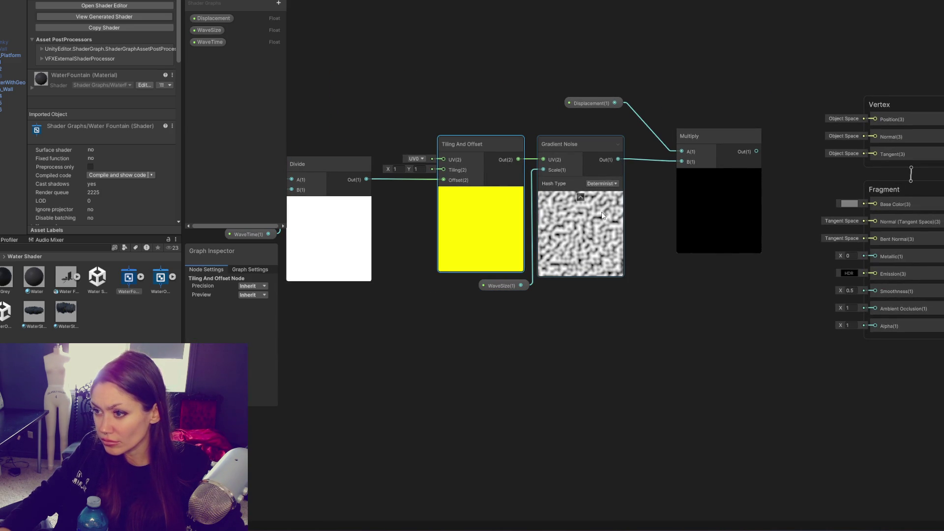
pyautogui.click(211, 41)
pyautogui.click(208, 30)
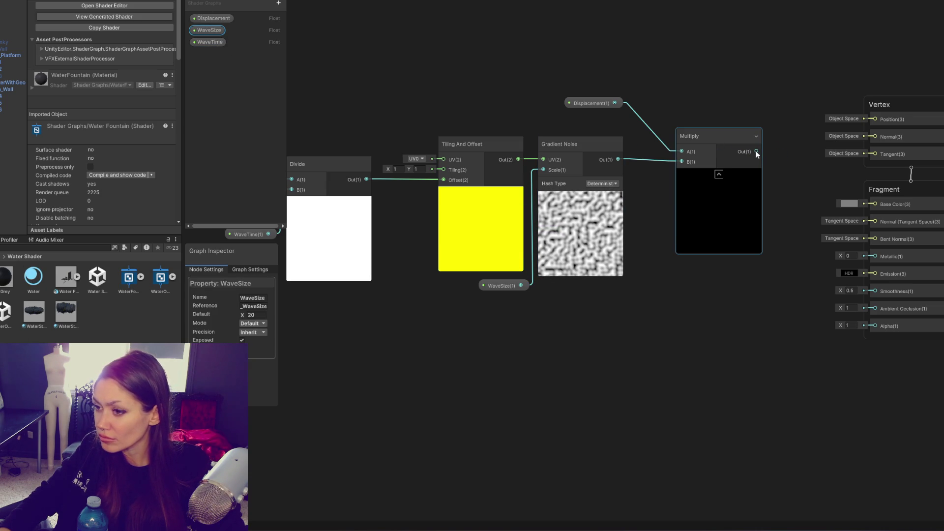
pyautogui.moveTo(756, 151)
pyautogui.mouseDown()
pyautogui.moveTo(872, 130)
pyautogui.moveTo(875, 119)
pyautogui.mouseUp()
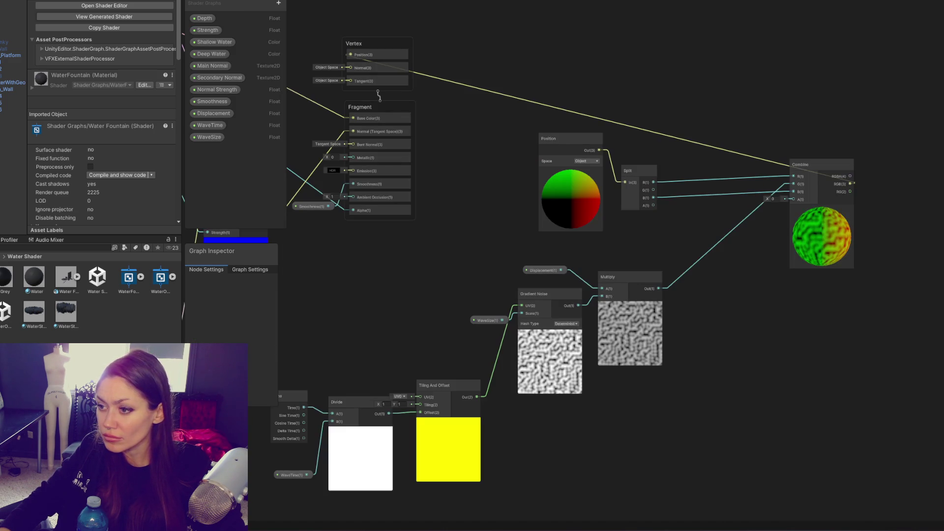
# Step: Place the Displacement node beside Gradient Noise and set its default value to 0.5
pyautogui.rightClick(492, 32)
pyautogui.click(507, 38)
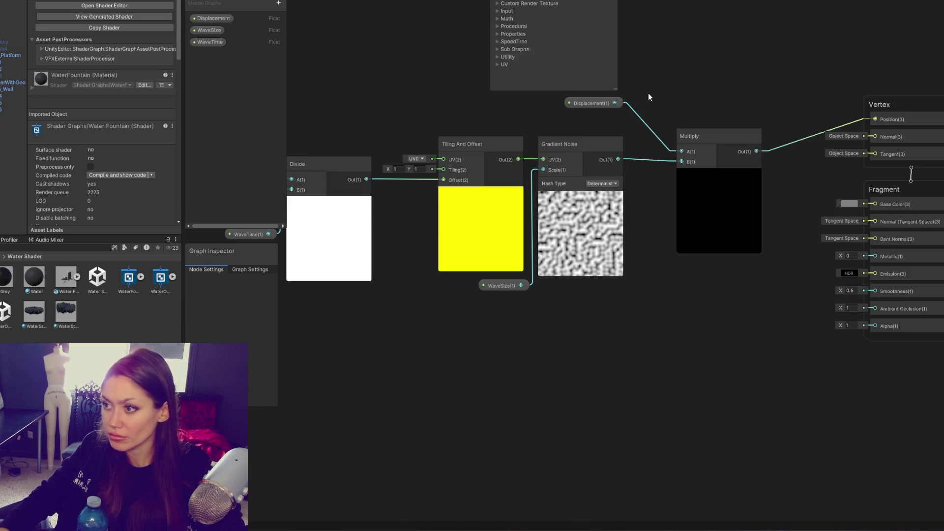
pyautogui.click(601, 103)
pyautogui.moveTo(601, 104)
pyautogui.mouseDown()
pyautogui.moveTo(612, 285)
pyautogui.moveTo(588, 132)
pyautogui.moveTo(600, 123)
pyautogui.mouseUp()
pyautogui.moveTo(729, 134)
pyautogui.mouseDown()
pyautogui.moveTo(689, 143)
pyautogui.moveTo(688, 125)
pyautogui.mouseUp()
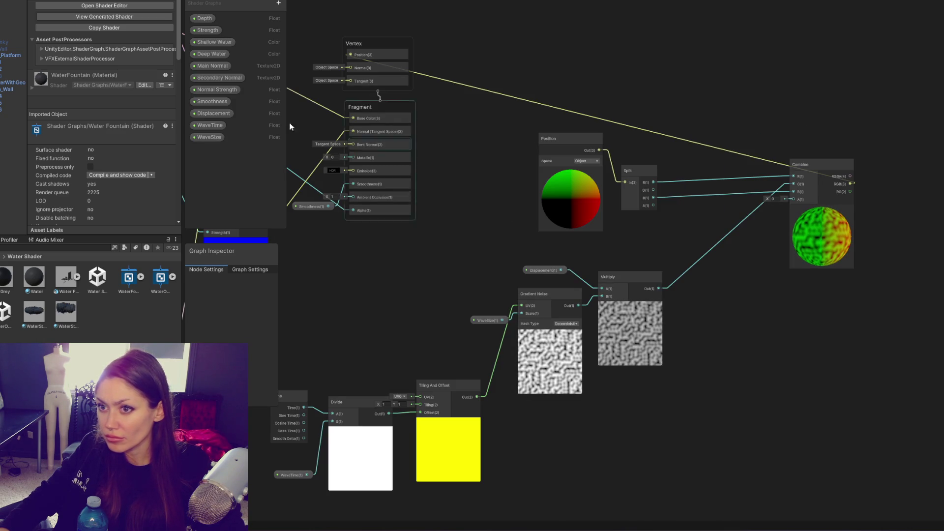
pyautogui.click(557, 273)
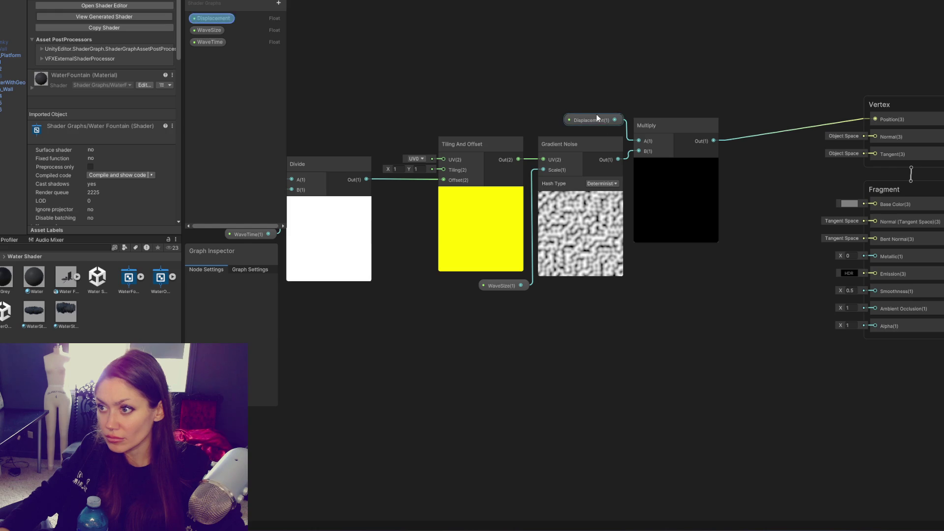
pyautogui.click(595, 120)
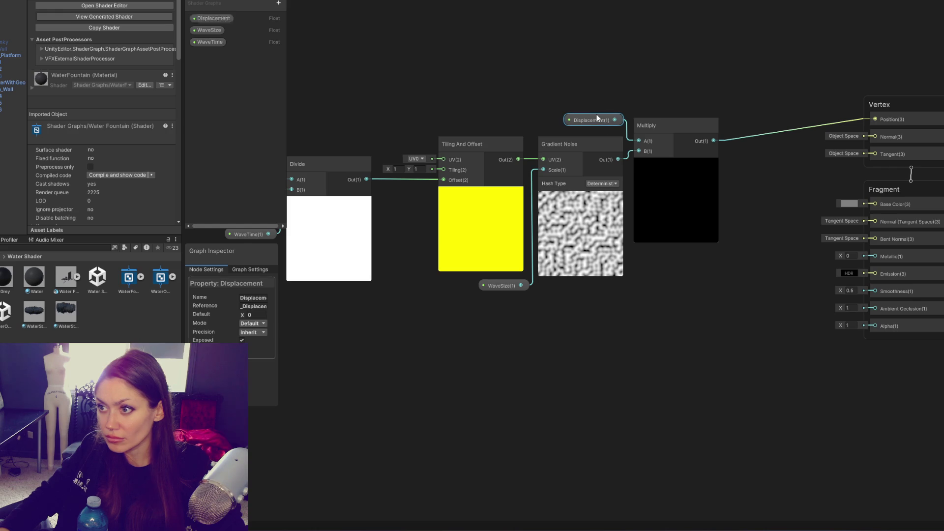
pyautogui.click(252, 314)
pyautogui.write('0.5')
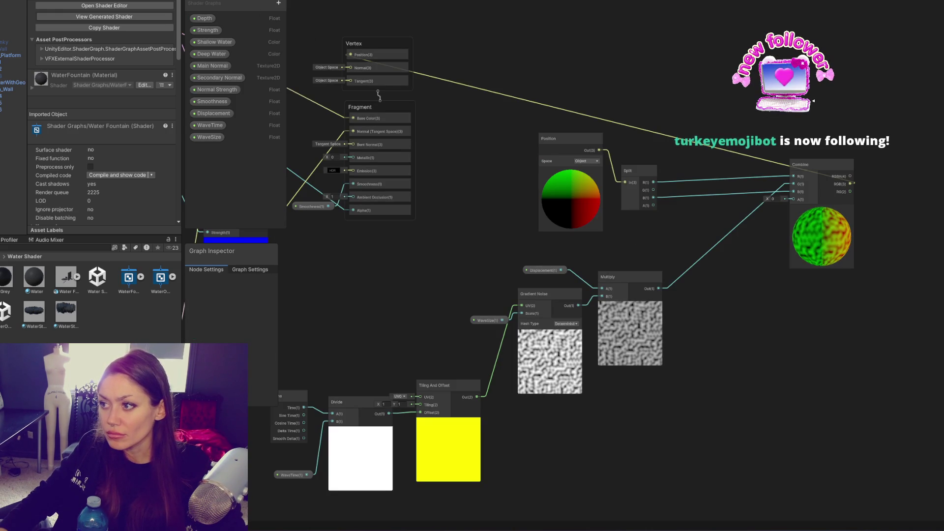
pyautogui.rightClick(644, 54)
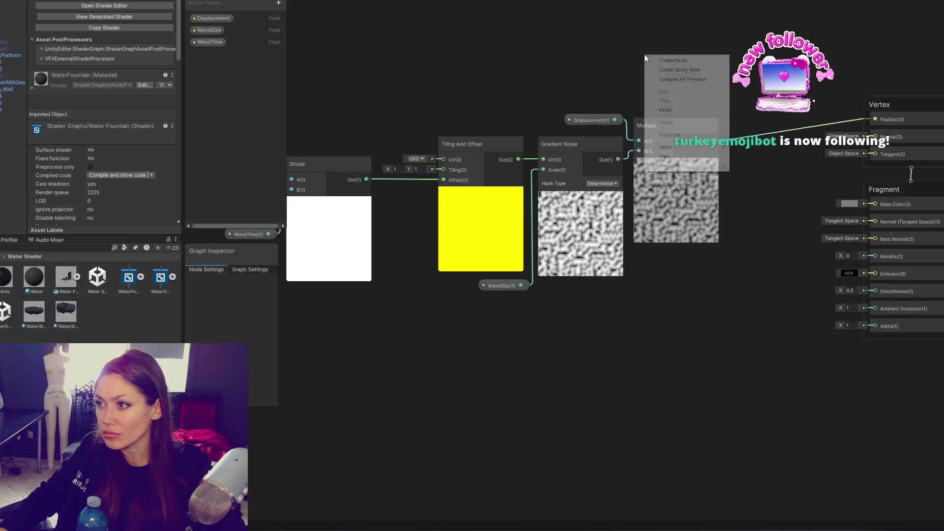
# Step: Add a Combine node and place it beside the noise Multiply node
pyautogui.click(656, 60)
pyautogui.write('combine')
pyautogui.press('Return')
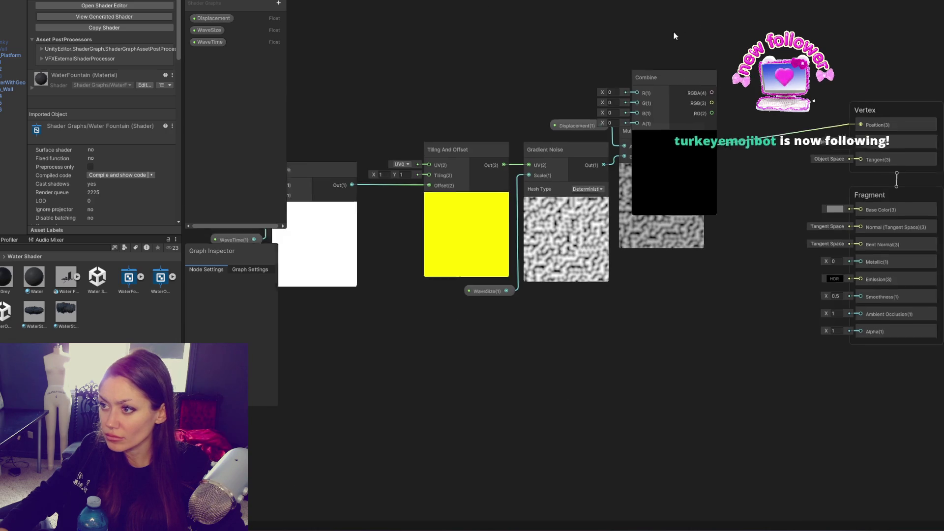
pyautogui.moveTo(673, 32)
pyautogui.mouseDown()
pyautogui.moveTo(471, 107)
pyautogui.moveTo(570, 137)
pyautogui.moveTo(938, 111)
pyautogui.mouseUp()
pyautogui.scroll(-3, 836, 148)
pyautogui.moveTo(497, 84); pyautogui.dragTo(806, 246)
pyautogui.moveTo(865, 161); pyautogui.dragTo(574, 270)
pyautogui.moveTo(618, 203)
pyautogui.mouseDown()
pyautogui.moveTo(657, 231)
pyautogui.moveTo(634, 238)
pyautogui.moveTo(634, 226)
pyautogui.moveTo(613, 249)
pyautogui.moveTo(935, 121)
pyautogui.moveTo(938, 110)
pyautogui.mouseUp()
# Step: Add a Position node to the left and set its Space to Object
pyautogui.rightClick(601, 102)
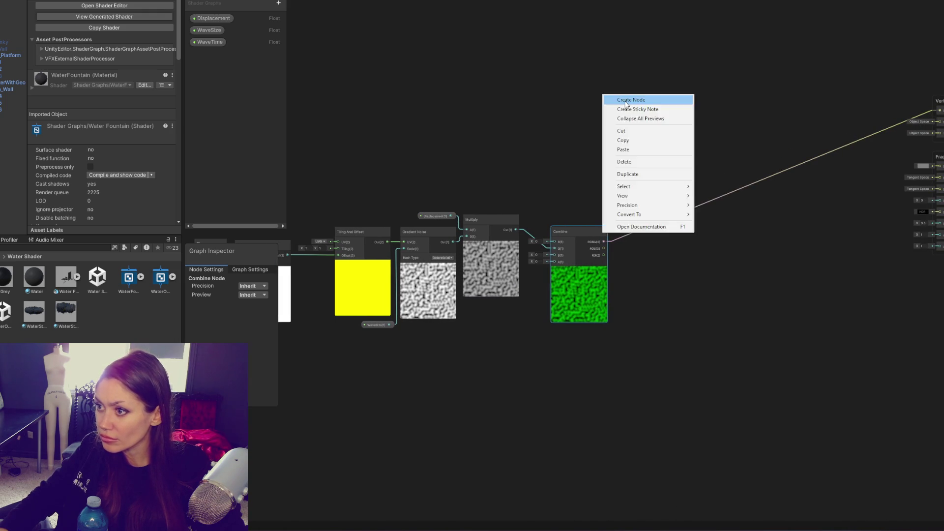
pyautogui.click(620, 98)
pyautogui.write('position')
pyautogui.press('Return')
pyautogui.moveTo(624, 103); pyautogui.dragTo(512, 108)
pyautogui.click(533, 124)
pyautogui.click(546, 133)
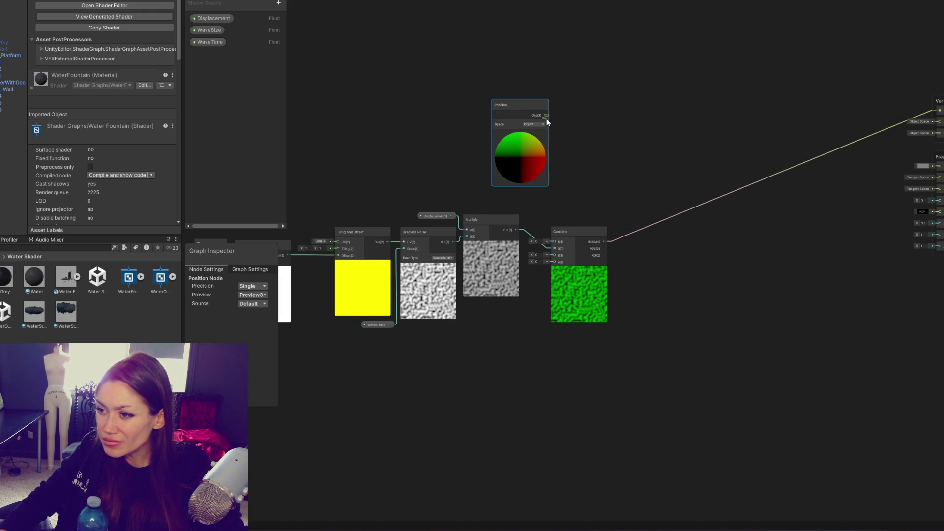
# Step: Add a Split node fed by Position and wire R→G and B→B into Combine
pyautogui.rightClick(577, 105)
pyautogui.click(598, 112)
pyautogui.write('sp')
pyautogui.press('Return')
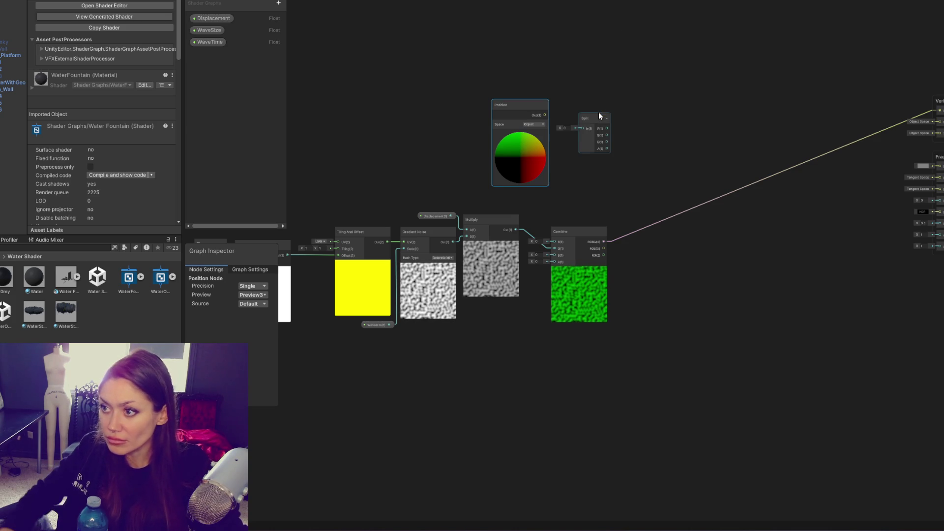
pyautogui.moveTo(606, 129)
pyautogui.mouseDown()
pyautogui.moveTo(550, 225)
pyautogui.moveTo(555, 248)
pyautogui.mouseUp()
pyautogui.moveTo(607, 142); pyautogui.dragTo(554, 255)
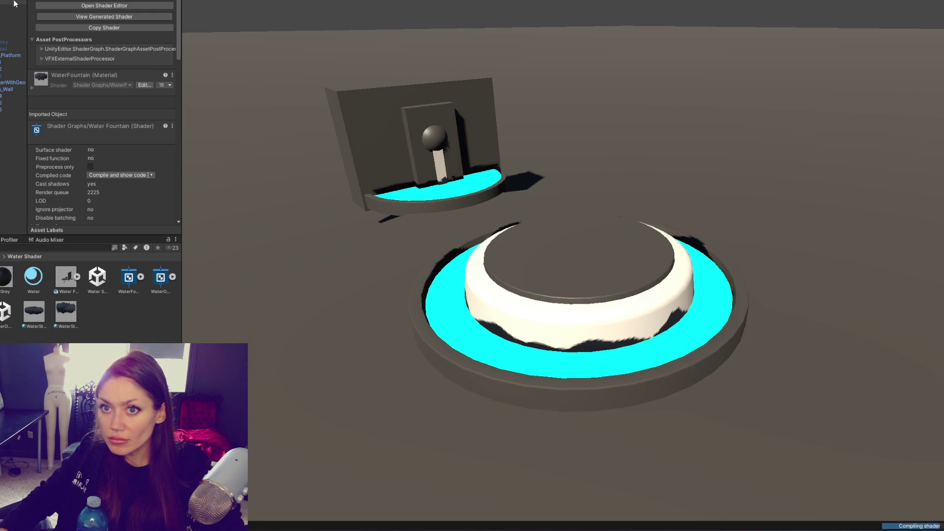
# Step: Select the camera and align it with a top-down Scene view of the fountains
pyautogui.click(13, 1)
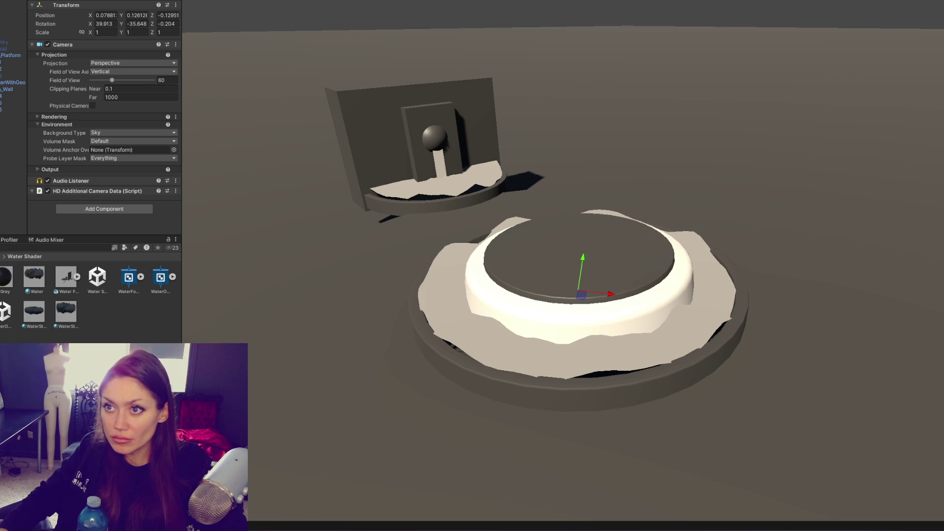
pyautogui.moveTo(456, 201); pyautogui.dragTo(537, 223)
pyautogui.hotkey('ctrl', 'shift', 'f')
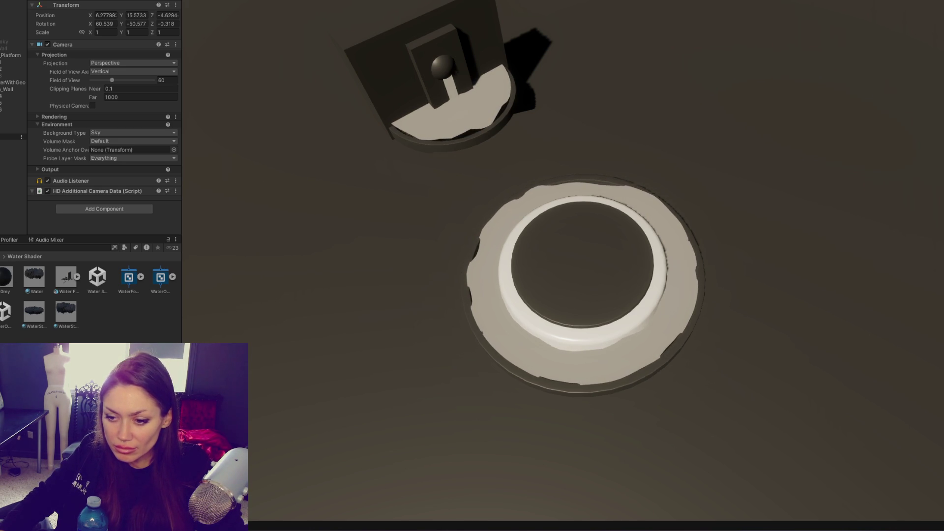
# Step: Open the Console, read the domain-backup errors, then return to the Water Shader folder
pyautogui.hotkey('ctrl', 'shift', 'c')
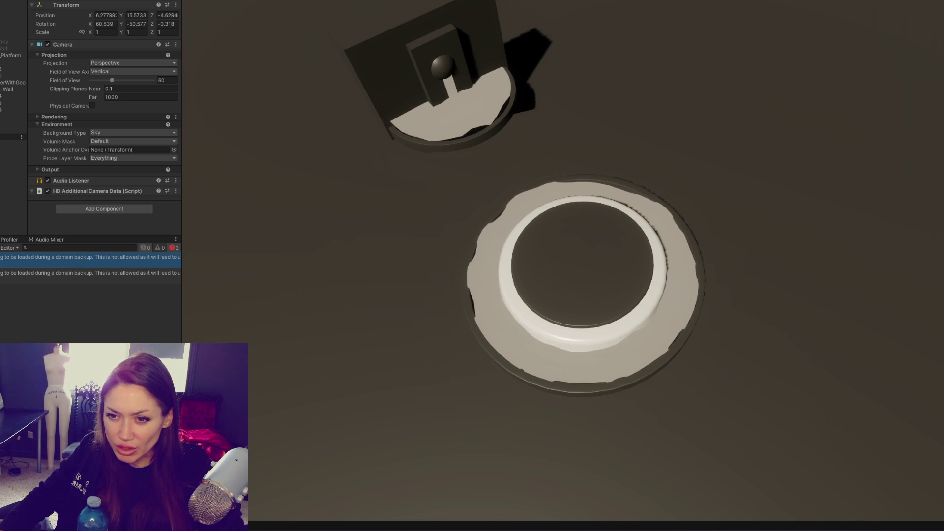
pyautogui.click(8, 275)
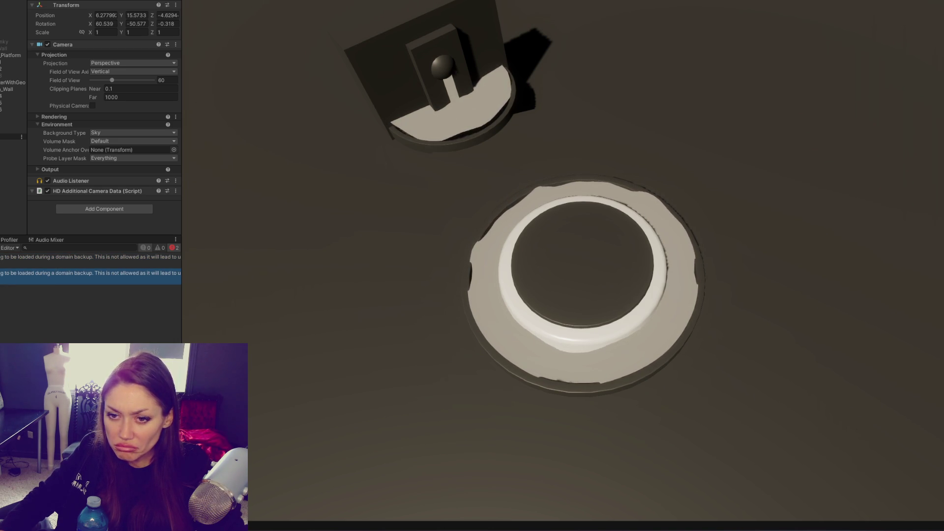
pyautogui.click(0, 239)
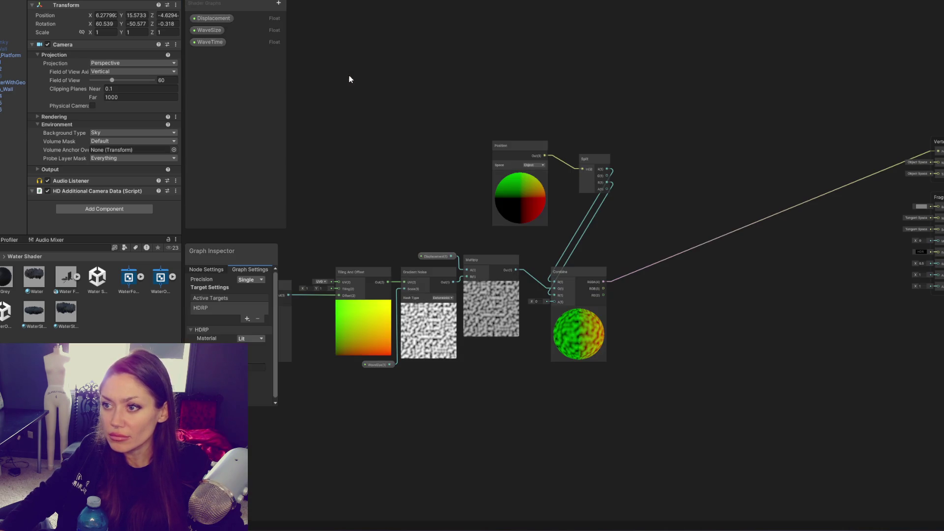
# Step: Add an Alpha float property with default 0.5 and wire it to Fragment Alpha
pyautogui.rightClick(360, 38)
pyautogui.click(389, 44)
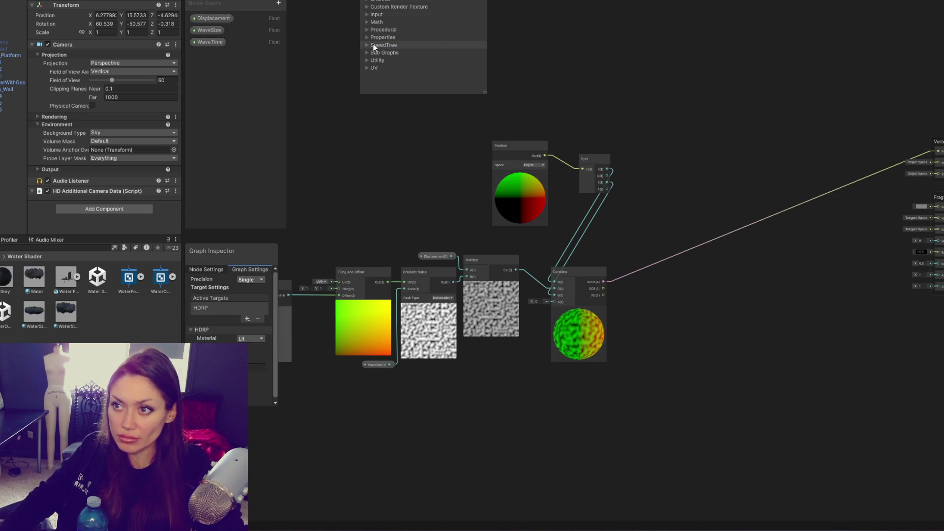
pyautogui.click(279, 3)
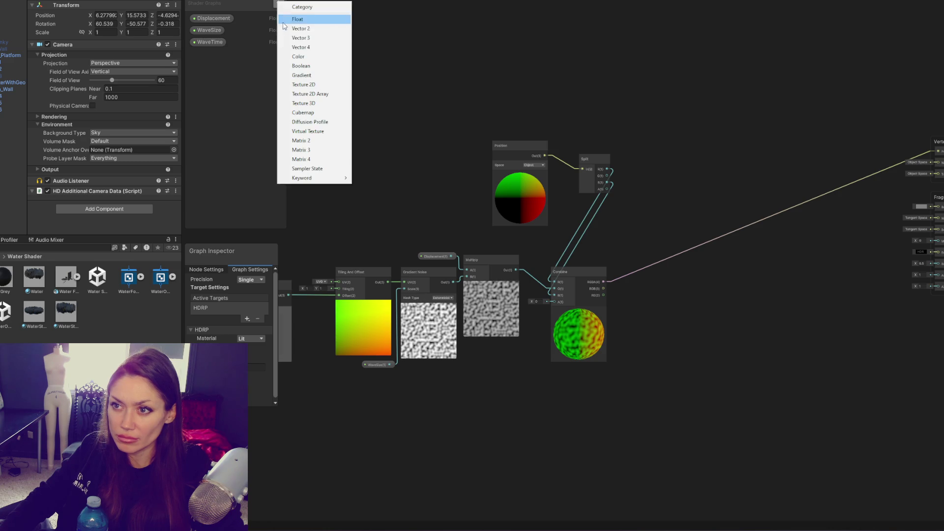
pyautogui.click(301, 22)
pyautogui.write('Akoga')
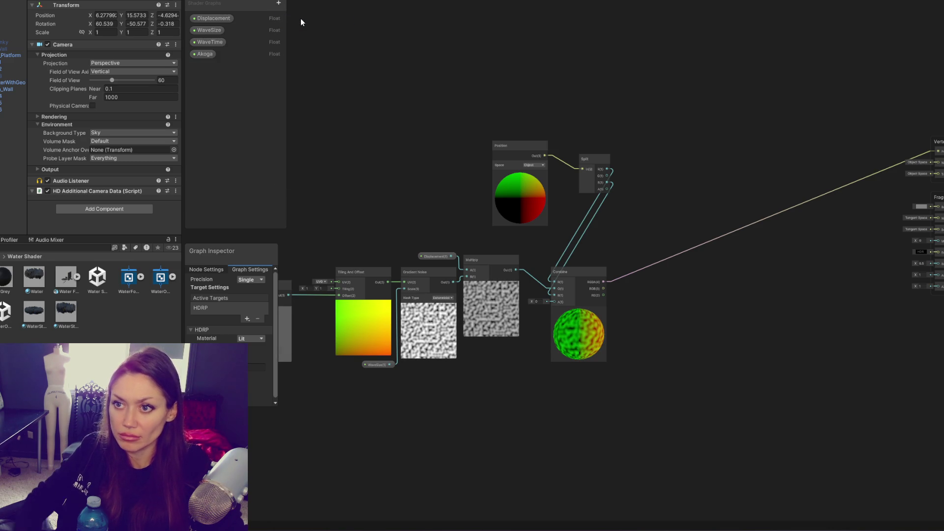
pyautogui.press('BackSpace')
pyautogui.write('h')
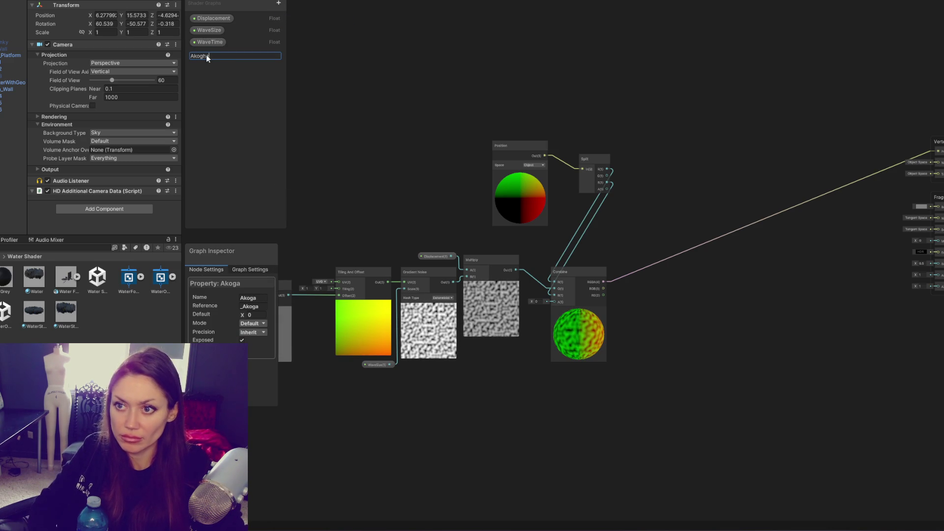
pyautogui.write('pha')
pyautogui.press('Return')
pyautogui.write('0.5')
pyautogui.moveTo(204, 54)
pyautogui.mouseDown()
pyautogui.moveTo(520, 183)
pyautogui.moveTo(821, 253)
pyautogui.mouseUp()
pyautogui.scroll(3, 822, 253)
pyautogui.moveTo(786, 220); pyautogui.dragTo(920, 274)
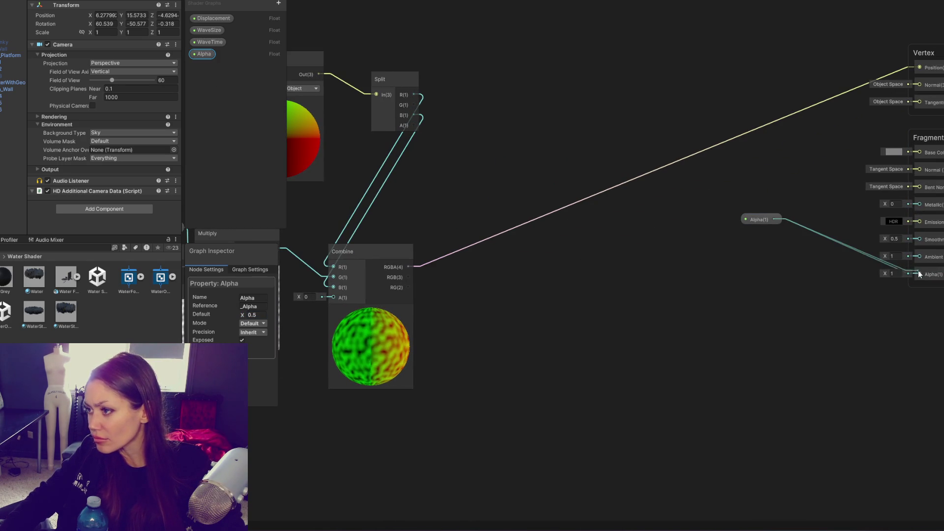
# Step: Add a Color property and connect it to Fragment Base Color
pyautogui.click(278, 4)
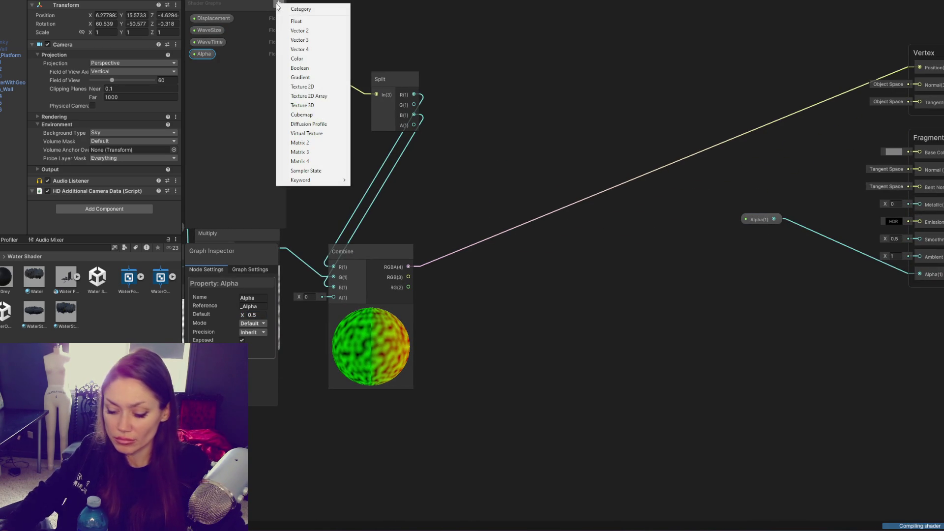
pyautogui.click(297, 58)
pyautogui.press('Return')
pyautogui.moveTo(205, 71)
pyautogui.mouseDown()
pyautogui.moveTo(727, 63)
pyautogui.moveTo(918, 152)
pyautogui.mouseUp()
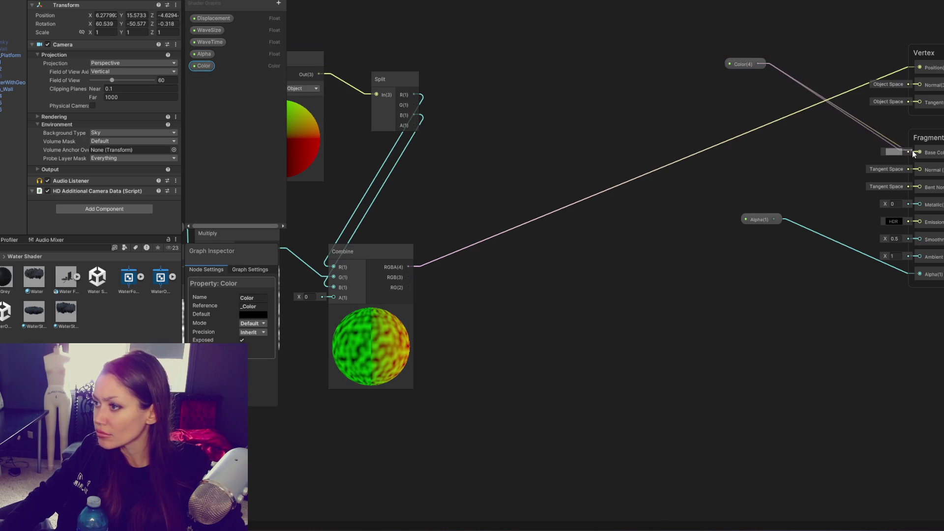
pyautogui.moveTo(752, 64); pyautogui.dragTo(828, 146)
pyautogui.moveTo(767, 219); pyautogui.dragTo(851, 272)
# Step: Add a Smoothness float property and connect it to Fragment Smoothness
pyautogui.click(279, 3)
pyautogui.click(309, 25)
pyautogui.write('Smoothness')
pyautogui.press('Return')
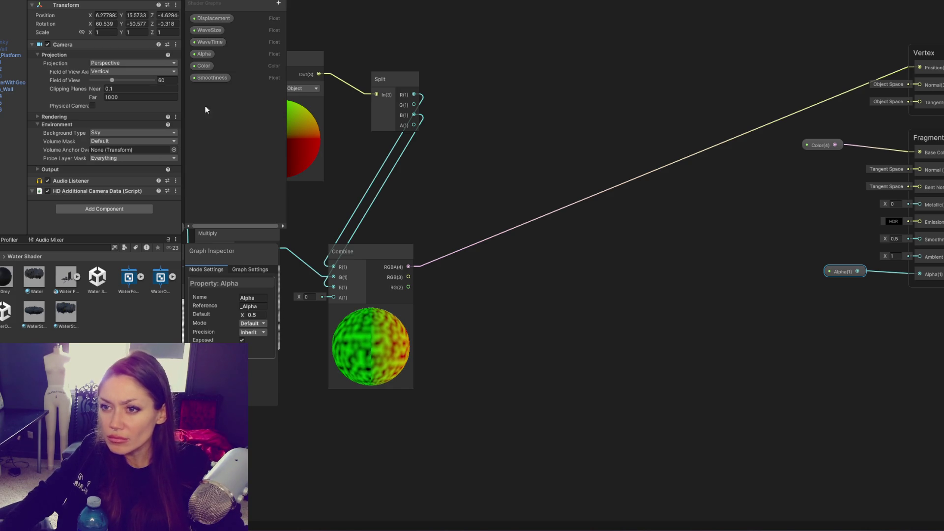
pyautogui.moveTo(213, 78)
pyautogui.mouseDown()
pyautogui.moveTo(786, 206)
pyautogui.moveTo(818, 229)
pyautogui.moveTo(912, 242)
pyautogui.mouseUp()
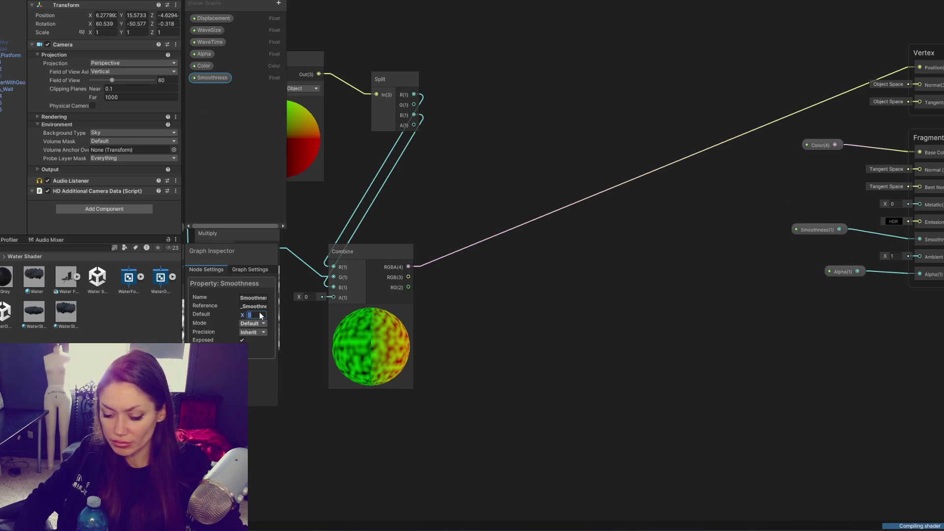
# Step: Set the Color property's default value to teal
pyautogui.click(204, 66)
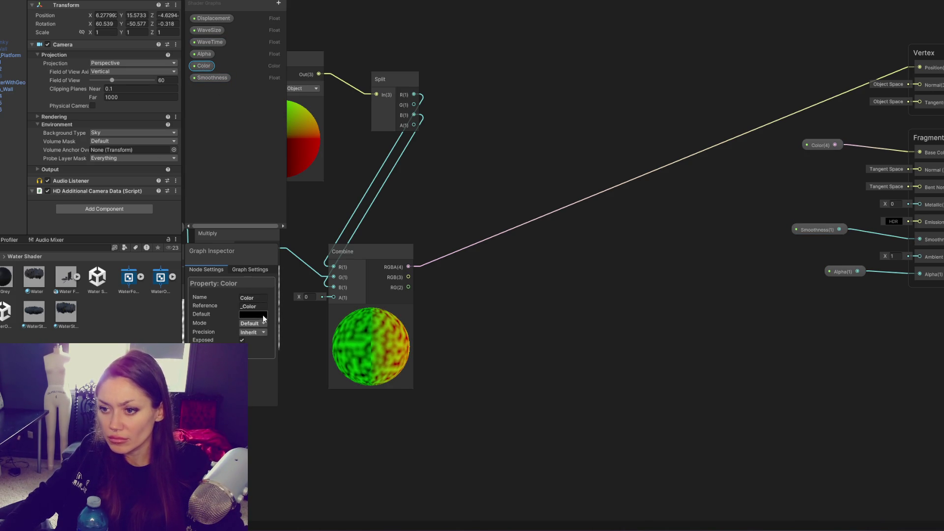
pyautogui.click(254, 314)
pyautogui.click(271, 385)
pyautogui.click(501, 168)
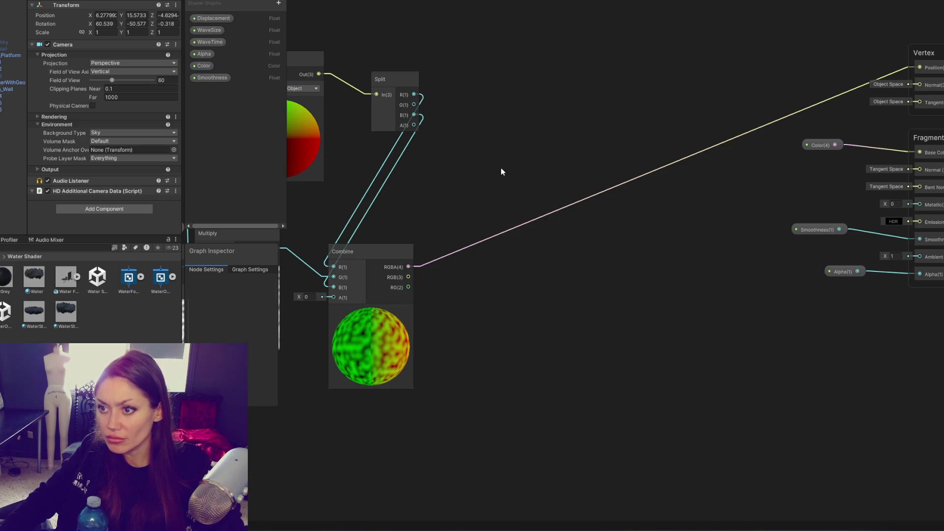
# Step: Save the shader graph, view the water platforms from another angle, and select the Water material
pyautogui.hotkey('ctrl', 's')
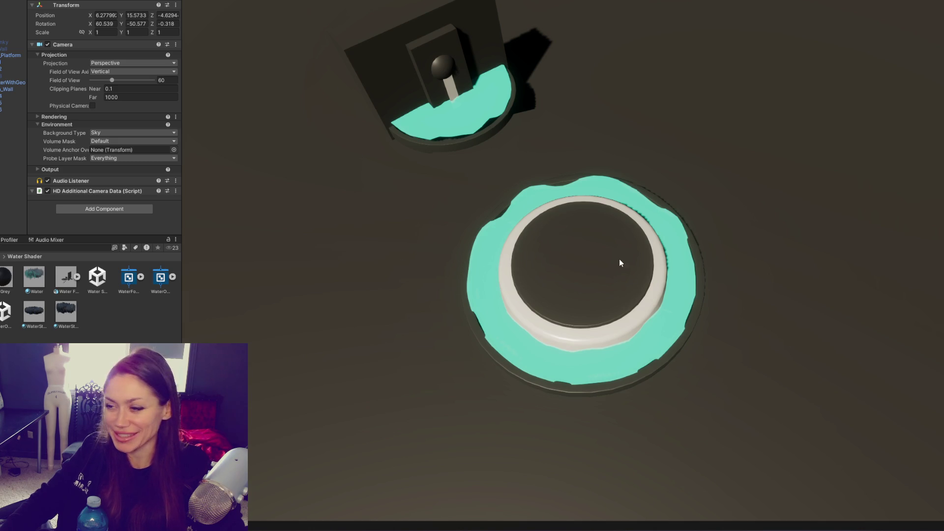
pyautogui.moveTo(669, 210)
pyautogui.mouseDown()
pyautogui.moveTo(736, 184)
pyautogui.moveTo(592, 242)
pyautogui.moveTo(577, 202)
pyautogui.moveTo(540, 222)
pyautogui.moveTo(565, 206)
pyautogui.mouseUp()
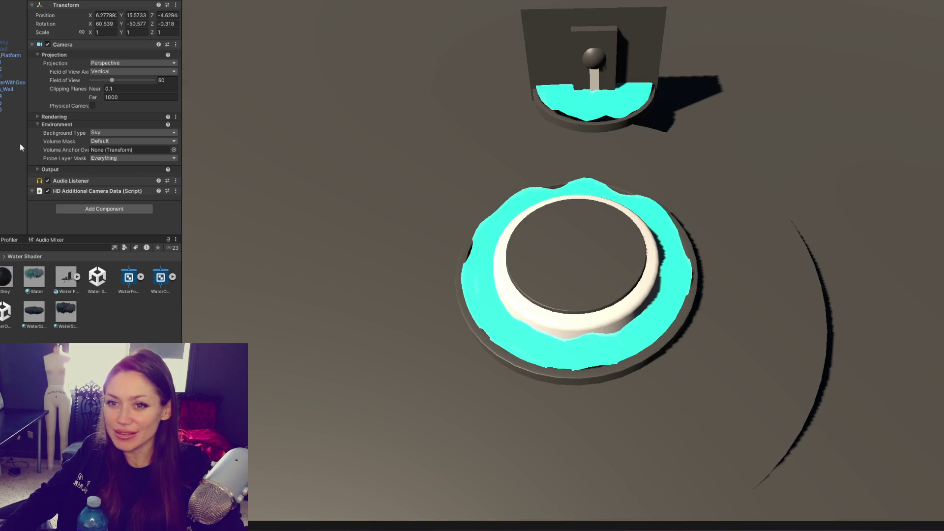
pyautogui.click(39, 277)
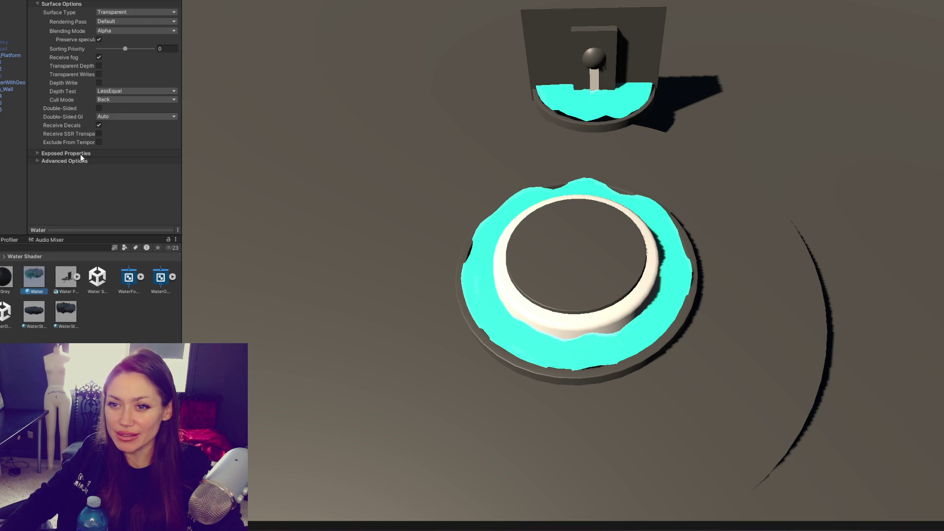
# Step: Change the water's exposed Color from bright cyan to a darker teal
pyautogui.click(80, 153)
pyautogui.click(137, 196)
pyautogui.click(145, 265)
pyautogui.moveTo(146, 266); pyautogui.dragTo(212, 266)
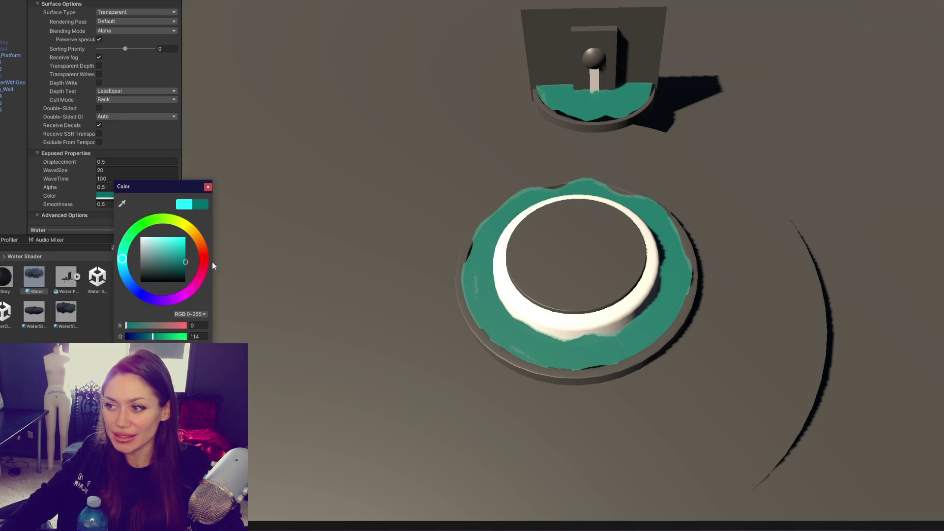
pyautogui.moveTo(119, 273)
pyautogui.mouseDown()
pyautogui.moveTo(121, 282)
pyautogui.moveTo(119, 266)
pyautogui.mouseUp()
# Step: Inspect the fountain pools from several angles, briefly switching the scene to wireframe
pyautogui.scroll(2, 399, 191)
pyautogui.scroll(2, 438, 207)
pyautogui.moveTo(480, 224)
pyautogui.mouseDown()
pyautogui.moveTo(710, 148)
pyautogui.moveTo(700, 97)
pyautogui.moveTo(589, 151)
pyautogui.moveTo(559, 177)
pyautogui.moveTo(499, 160)
pyautogui.moveTo(623, 163)
pyautogui.mouseUp()
pyautogui.scroll(3, 569, 212)
pyautogui.moveTo(570, 212)
pyautogui.mouseDown()
pyautogui.moveTo(701, 170)
pyautogui.moveTo(512, 162)
pyautogui.moveTo(490, 193)
pyautogui.moveTo(485, 162)
pyautogui.moveTo(680, 266)
pyautogui.mouseUp()
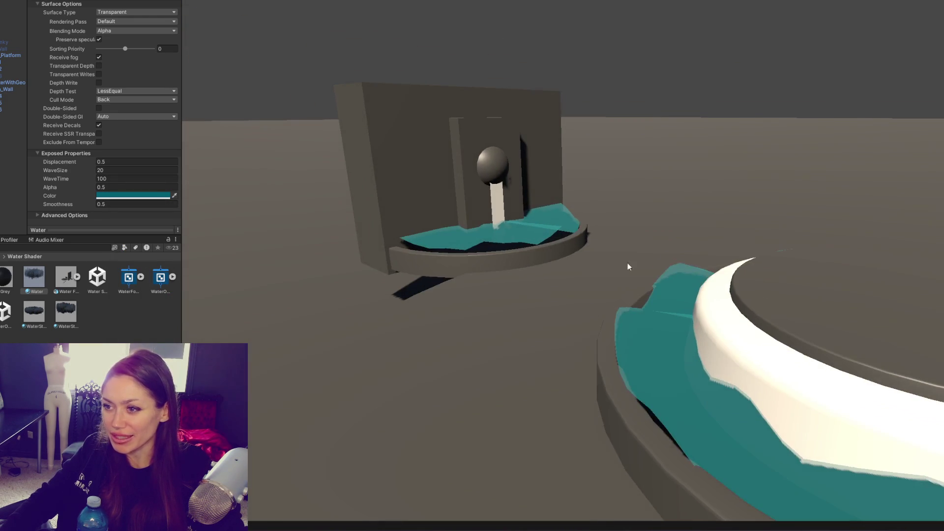
pyautogui.moveTo(534, 236)
pyautogui.mouseDown()
pyautogui.moveTo(501, 200)
pyautogui.moveTo(472, 194)
pyautogui.moveTo(776, 346)
pyautogui.mouseUp()
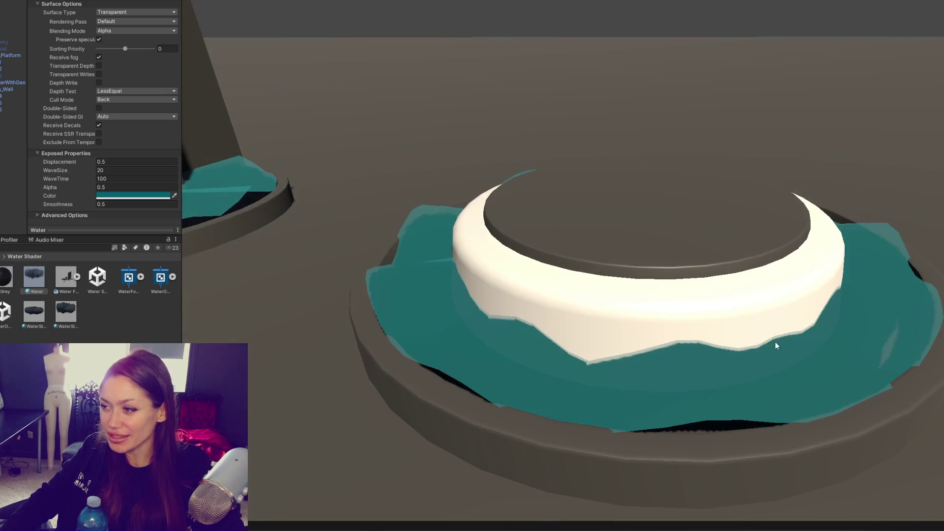
pyautogui.moveTo(583, 318); pyautogui.dragTo(480, 312)
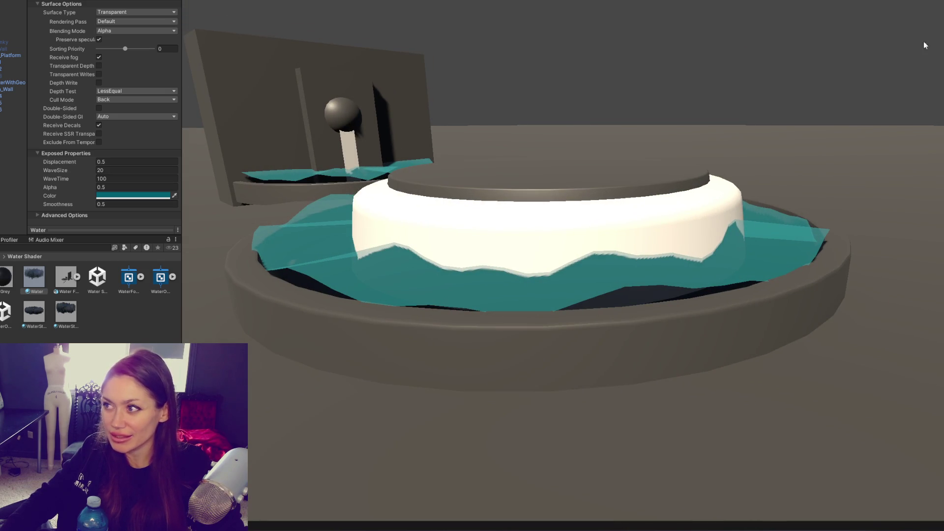
pyautogui.click(885, 1)
pyautogui.click(884, 6)
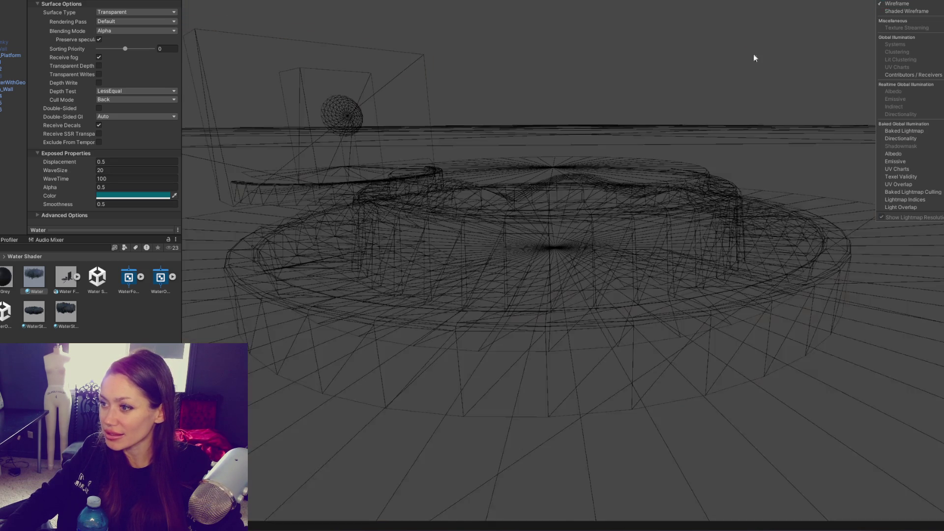
pyautogui.click(885, 1)
pyautogui.click(896, 2)
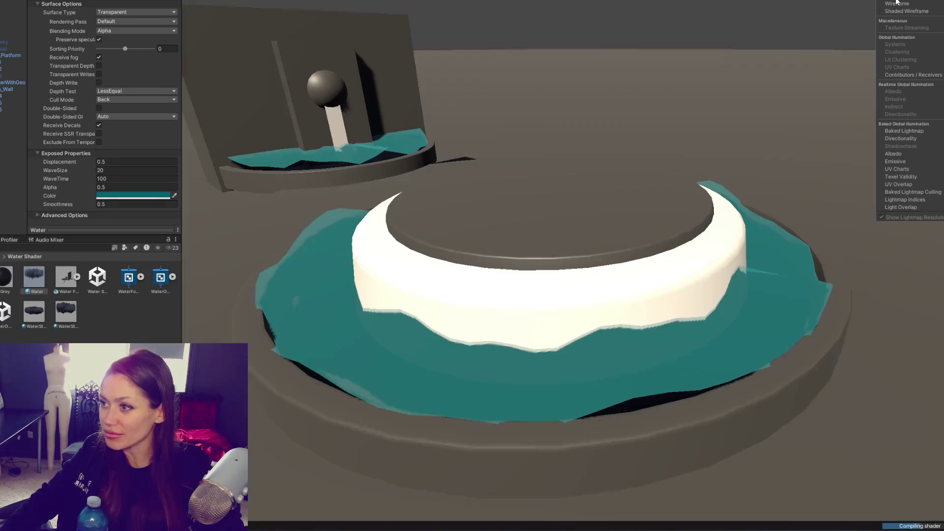
# Step: Frame the water fountains, select the standing water mesh, and raise WaveSize to 89.63
pyautogui.click(524, 111)
pyautogui.press('f')
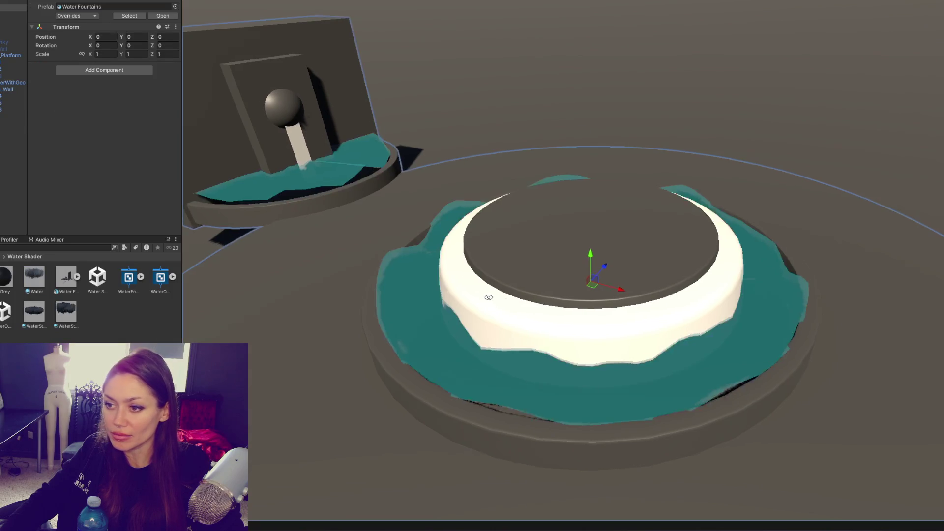
pyautogui.click(409, 303)
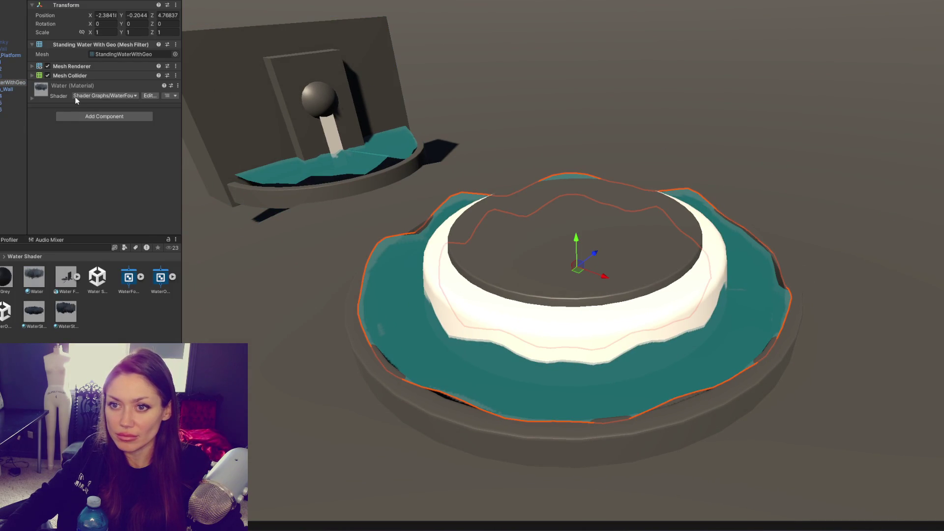
pyautogui.moveTo(69, 165)
pyautogui.mouseDown()
pyautogui.moveTo(42, 169)
pyautogui.moveTo(477, 173)
pyautogui.moveTo(943, 157)
pyautogui.mouseUp()
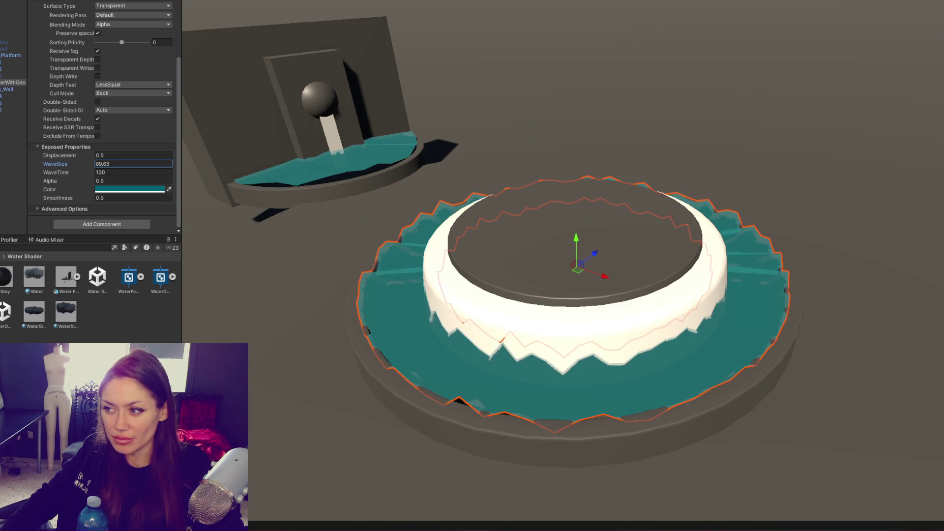
pyautogui.click(141, 173)
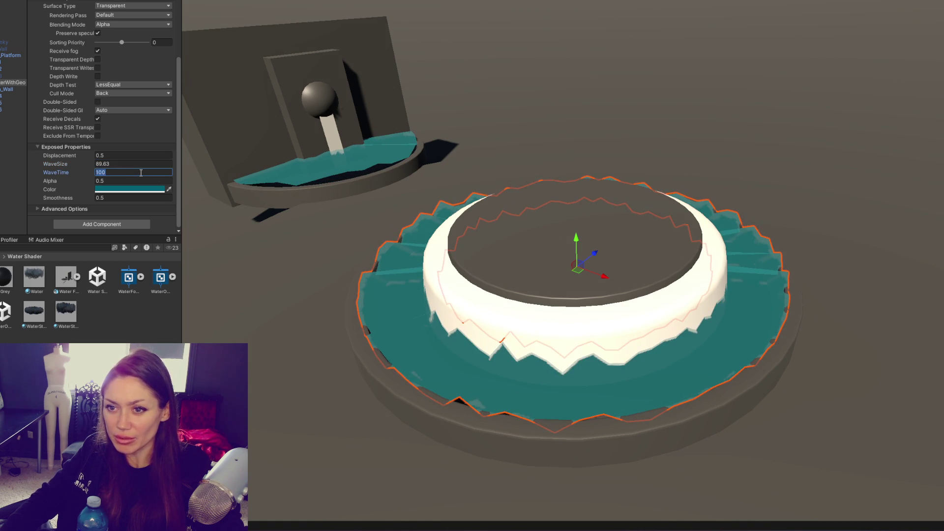
pyautogui.click(397, 1)
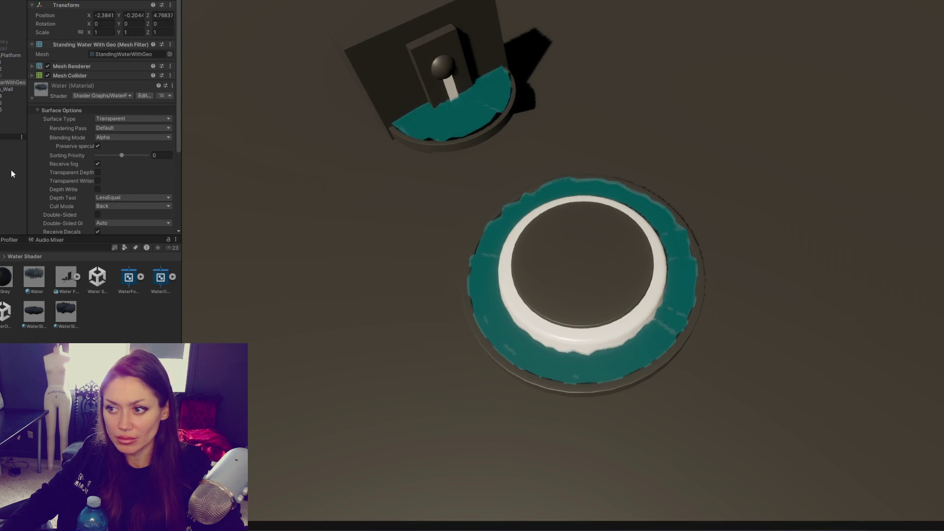
# Step: Set the water's WaveSize to 200 and Displacement to 0.2
pyautogui.scroll(-5, 113, 158)
pyautogui.click(118, 165)
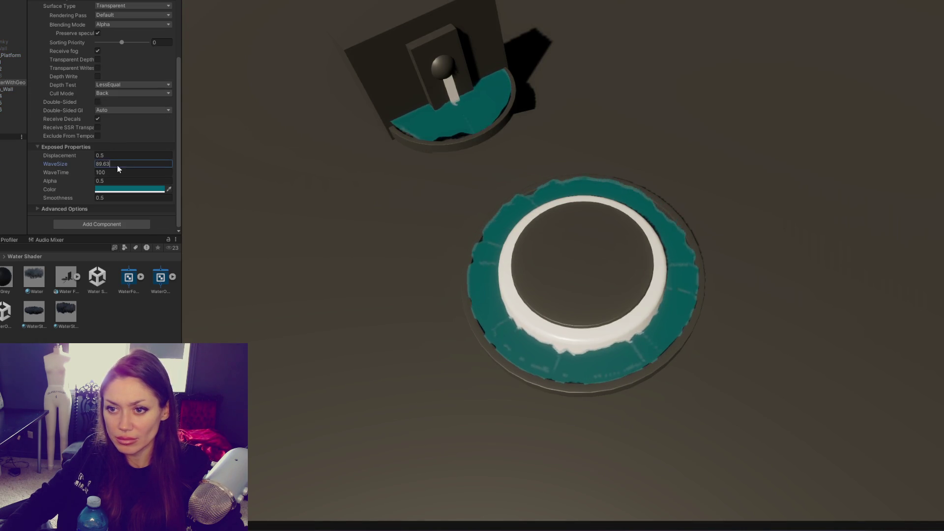
pyautogui.write('200')
pyautogui.hotkey('shift', 'Tab')
pyautogui.press('BackSpace')
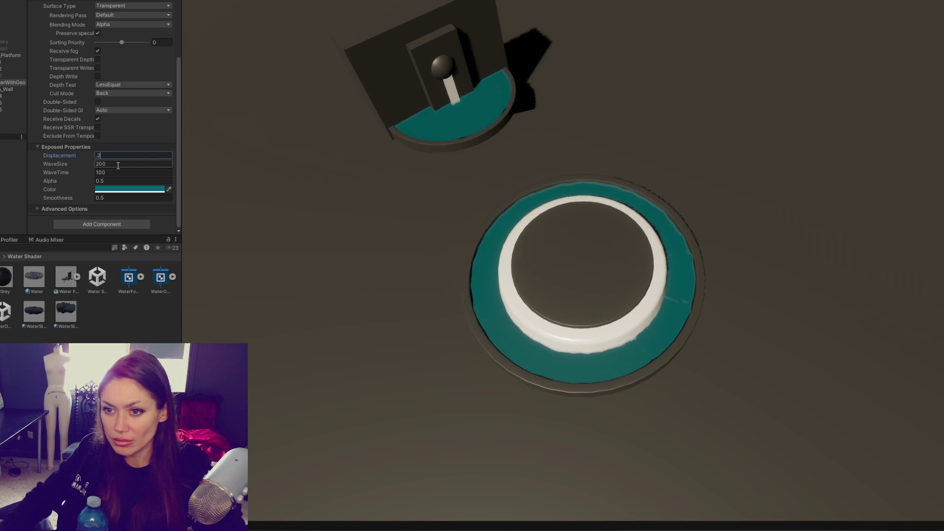
pyautogui.click(112, 172)
# Step: Set the water's WaveTime to 300
pyautogui.press('BackSpace')
pyautogui.write('199')
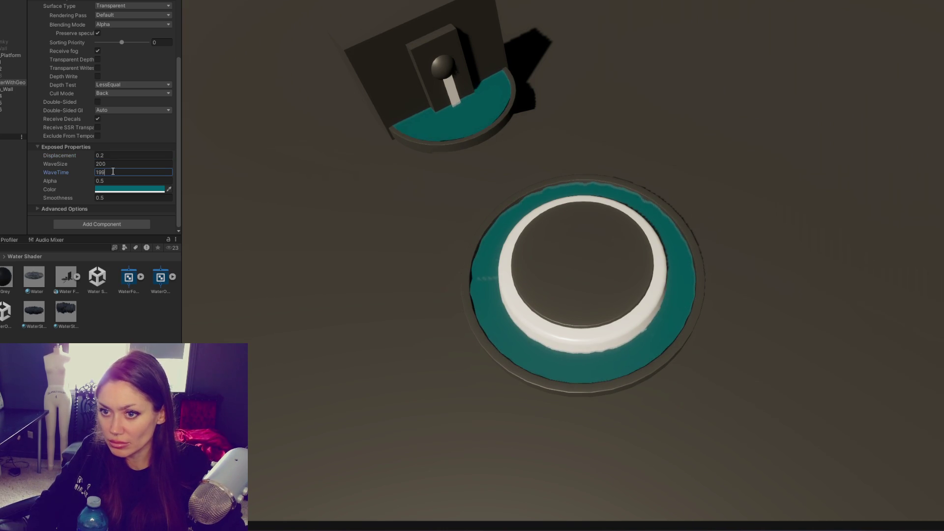
pyautogui.press('BackSpace')
pyautogui.press('BackSpace')
pyautogui.write('300')
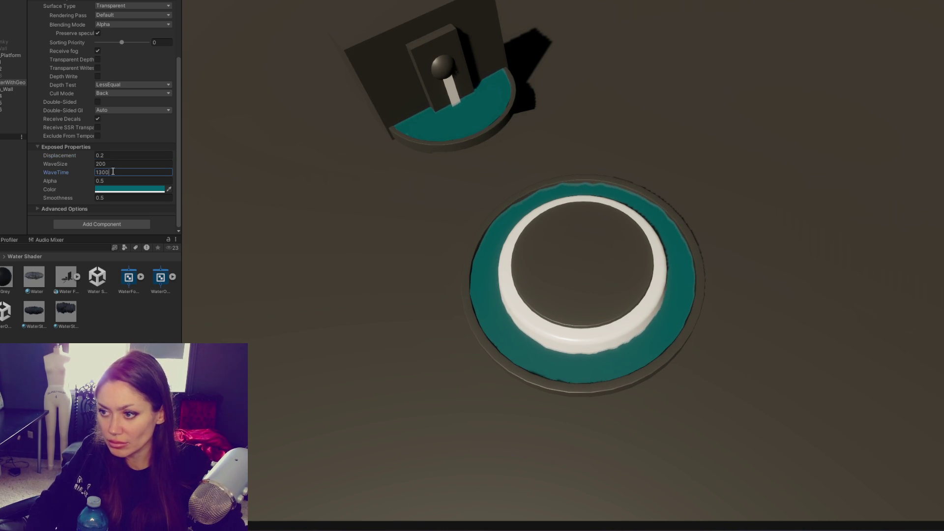
pyautogui.press('BackSpace')
pyautogui.press('BackSpace')
pyautogui.press('BackSpace')
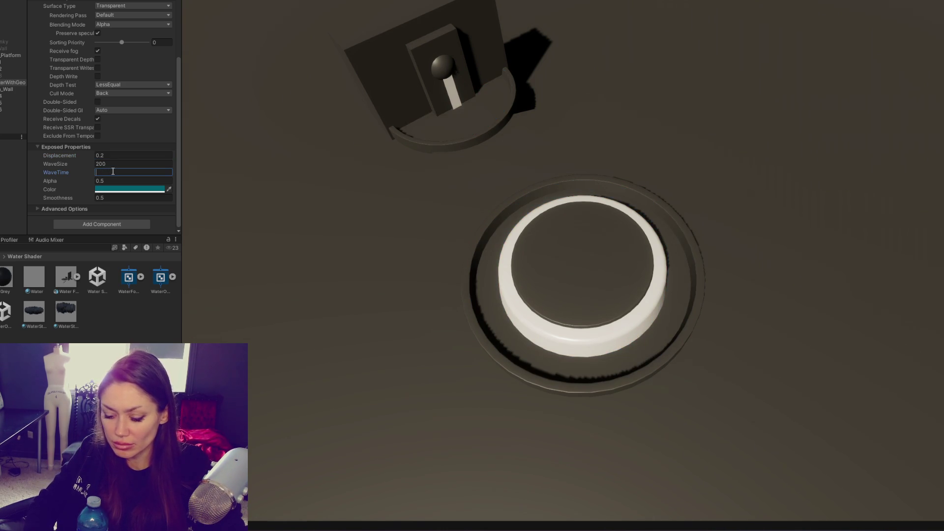
pyautogui.write('100')
pyautogui.press('Left')
pyautogui.press('Left')
pyautogui.press('BackSpace')
pyautogui.write('3')
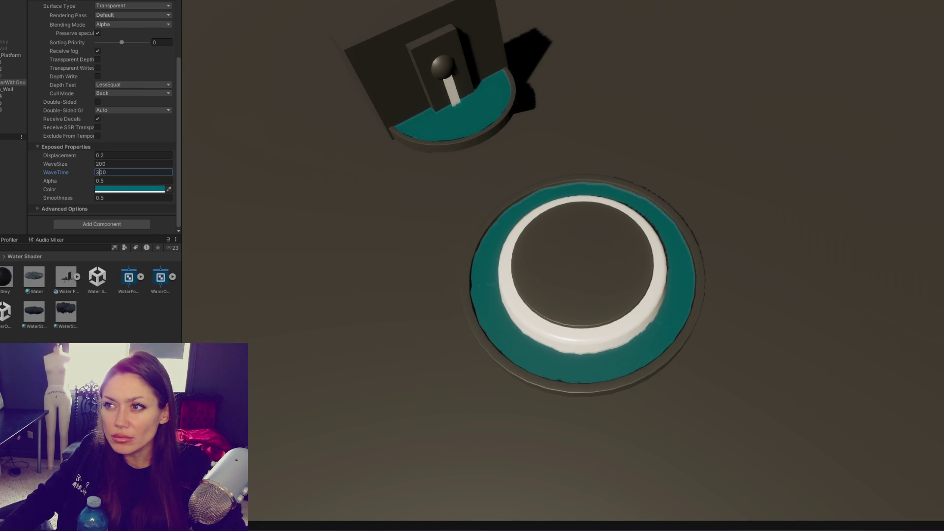
pyautogui.click(5, 1)
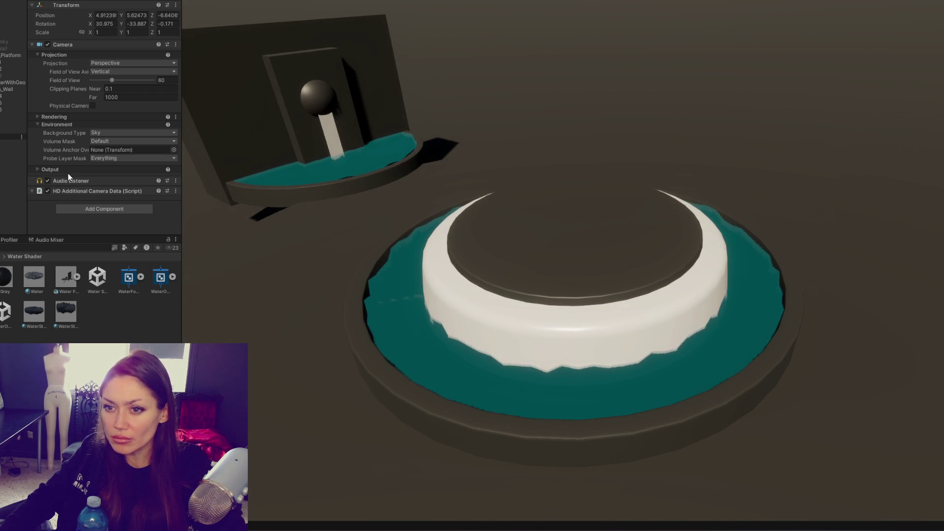
# Step: Select the water object and set Alpha, Displacement 0.15 and Smoothness 0.38 on its material
pyautogui.click(0, 110)
pyautogui.click(1, 96)
pyautogui.scroll(-5, 63, 115)
pyautogui.click(105, 173)
pyautogui.click(110, 180)
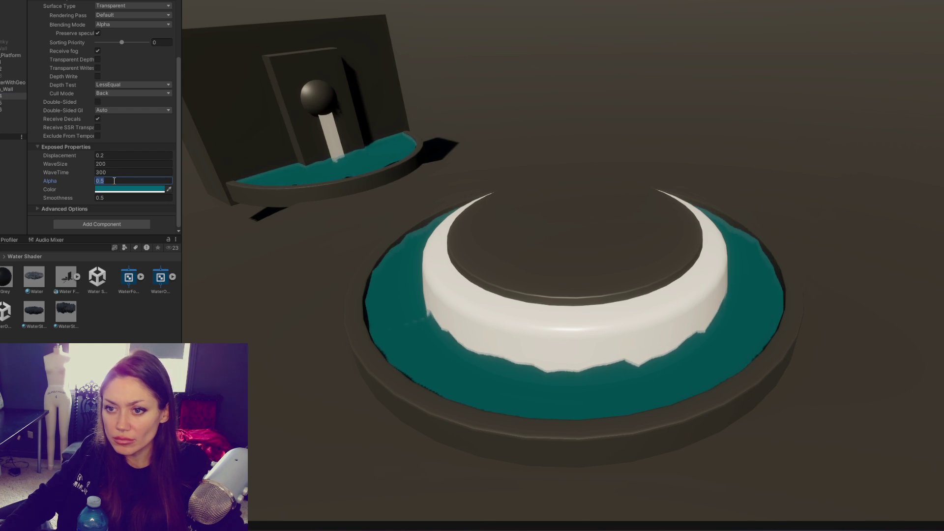
pyautogui.write('0.3')
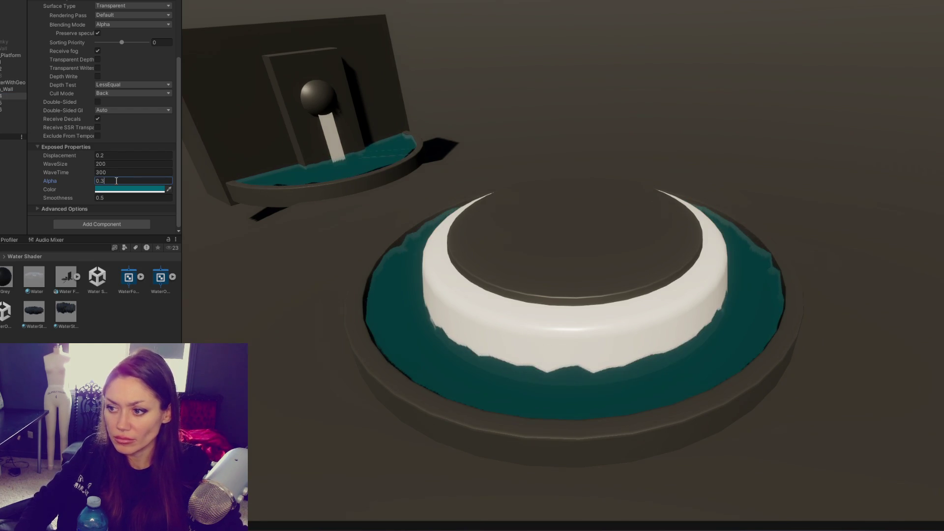
pyautogui.click(101, 155)
pyautogui.write('0.1')
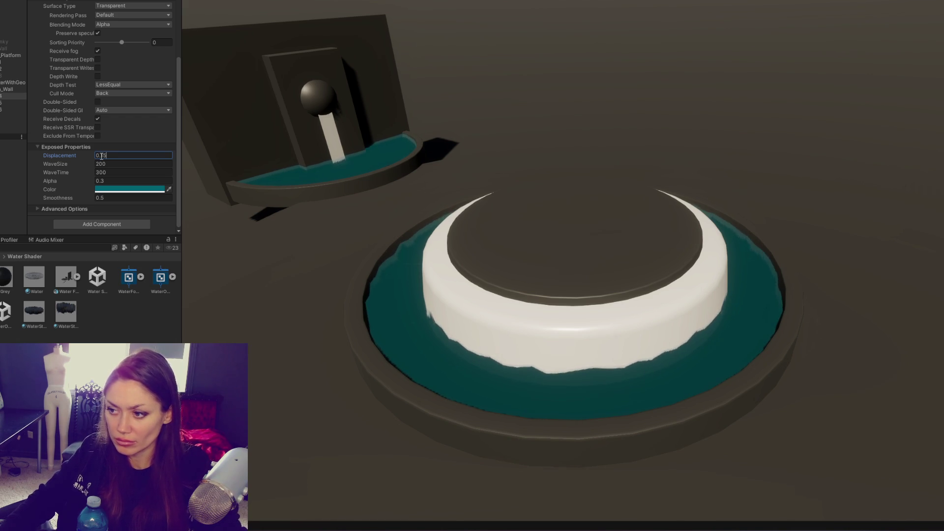
pyautogui.write('5')
pyautogui.moveTo(88, 198)
pyautogui.mouseDown()
pyautogui.moveTo(78, 200)
pyautogui.moveTo(74, 179)
pyautogui.mouseUp()
pyautogui.write('0.71')
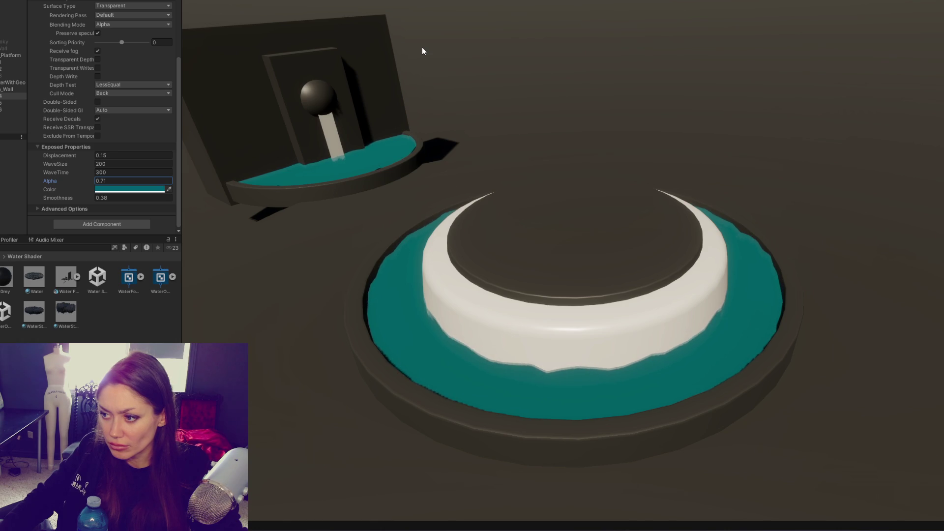
# Step: Edit the WaveSize value and set WaveTime to 700
pyautogui.click(100, 165)
pyautogui.write('100')
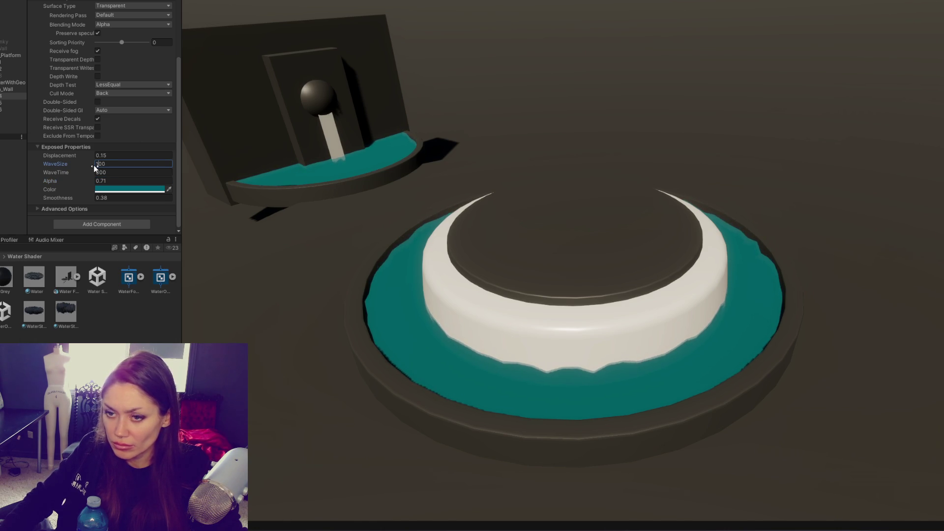
pyautogui.press('BackSpace')
pyautogui.write('2')
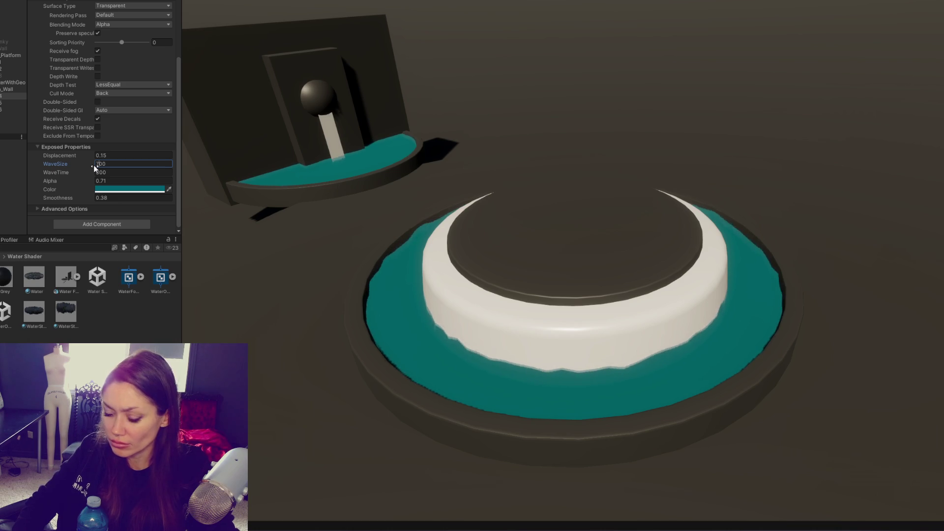
pyautogui.write('7')
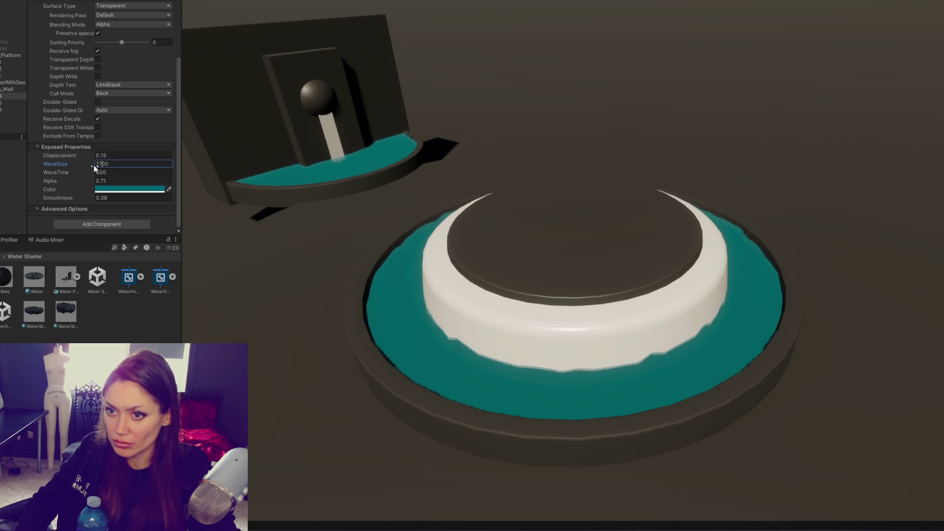
pyautogui.click(102, 172)
pyautogui.press('BackSpace')
pyautogui.write('3')
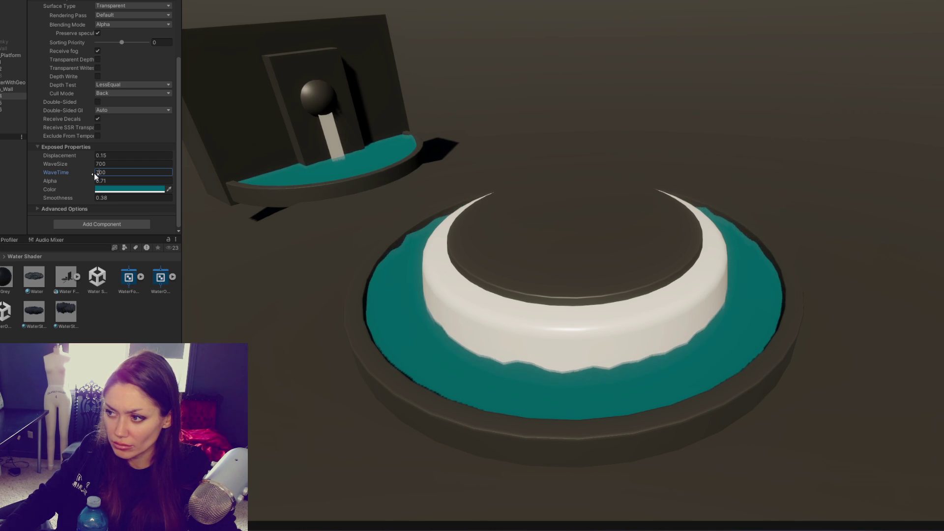
pyautogui.write('7')
# Step: Set Displacement to 0.17, undoing a Smoothness change to keep it at 0.38
pyautogui.click(115, 155)
pyautogui.press('BackSpace')
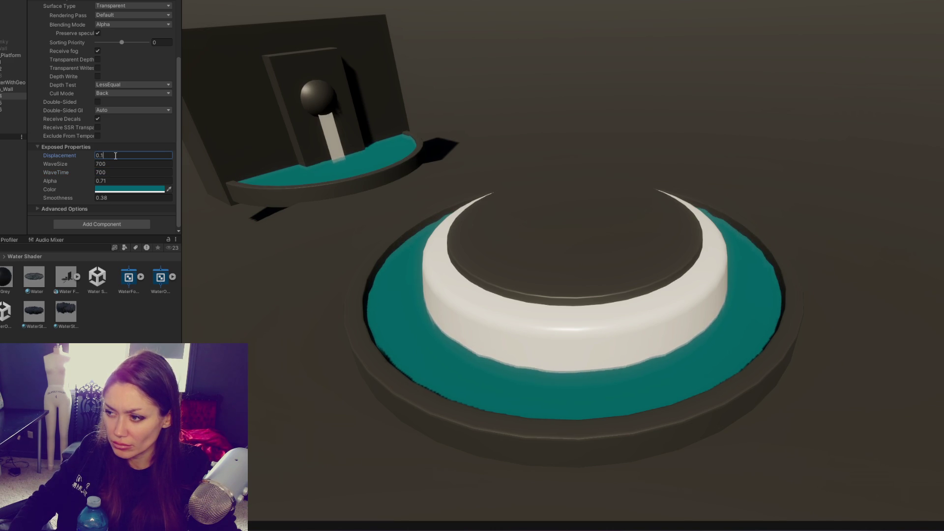
pyautogui.write('7')
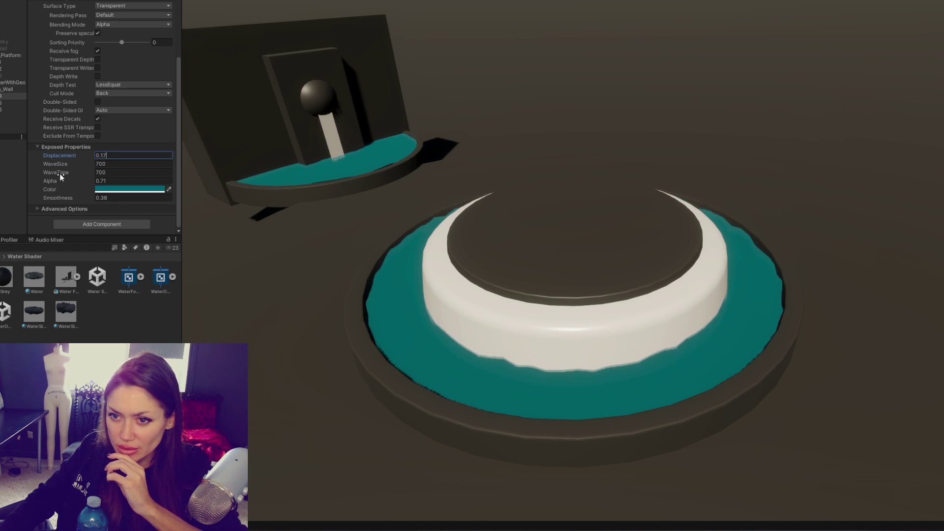
pyautogui.moveTo(60, 195); pyautogui.dragTo(189, 210)
pyautogui.hotkey('ctrl', 'z')
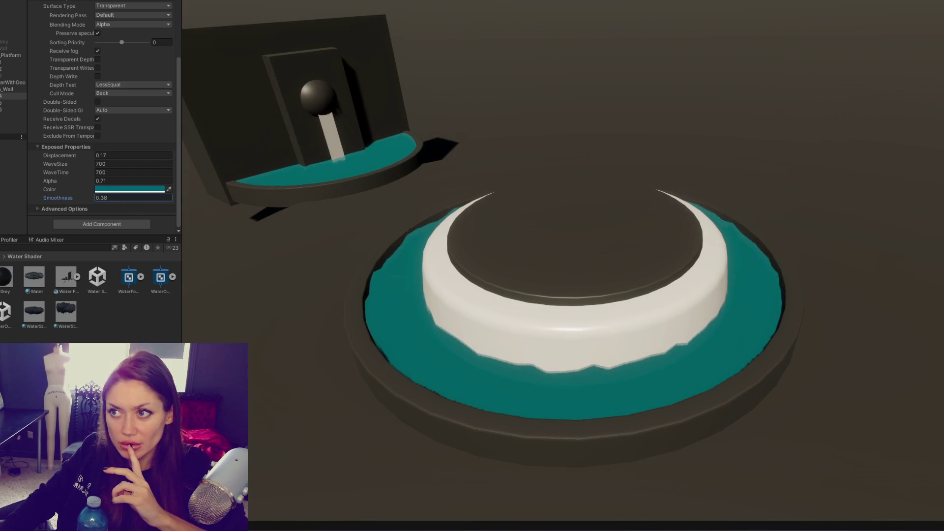
pyautogui.press('Escape')
pyautogui.click(205, 33)
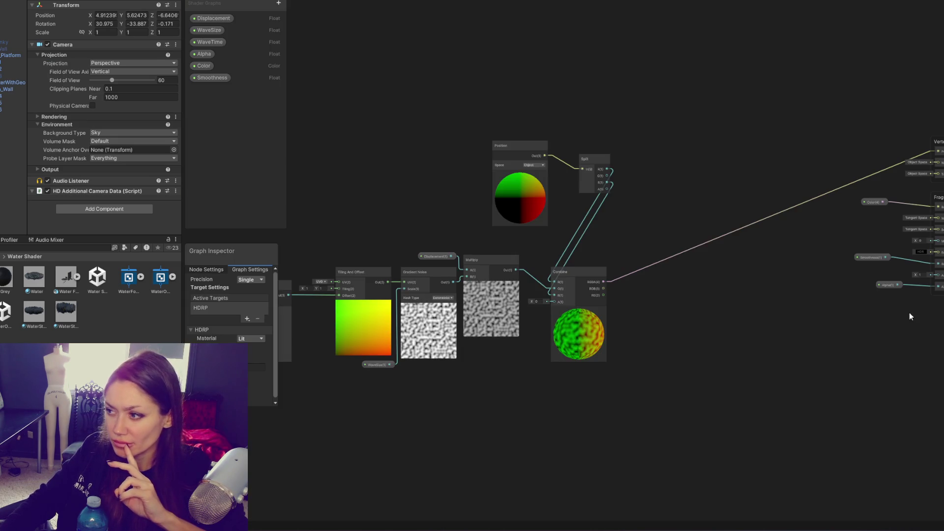
# Step: Pan the water Shader Graph to trace the Time, Divide and Tiling nodes feeding the Fragment block
pyautogui.moveTo(909, 312); pyautogui.dragTo(817, 300)
pyautogui.scroll(2, 738, 293)
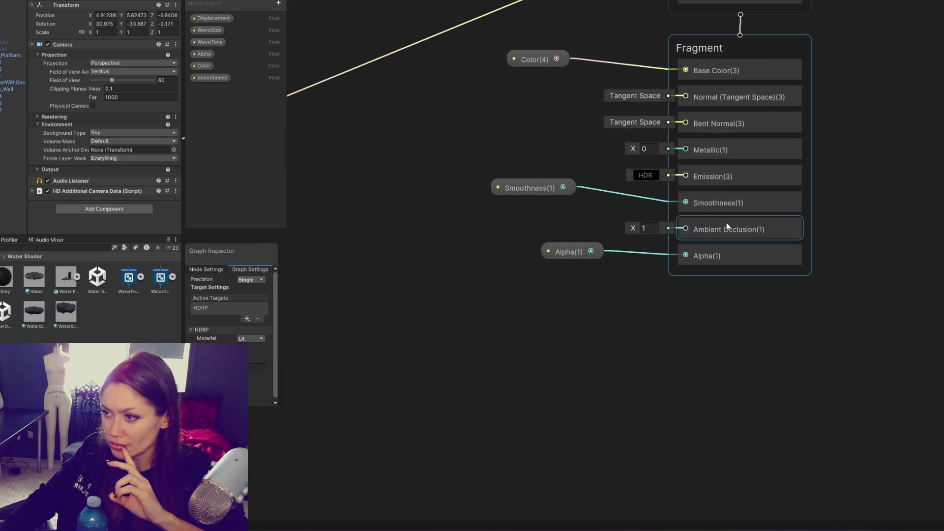
pyautogui.moveTo(468, 331)
pyautogui.mouseDown()
pyautogui.moveTo(839, 396)
pyautogui.moveTo(633, 411)
pyautogui.mouseUp()
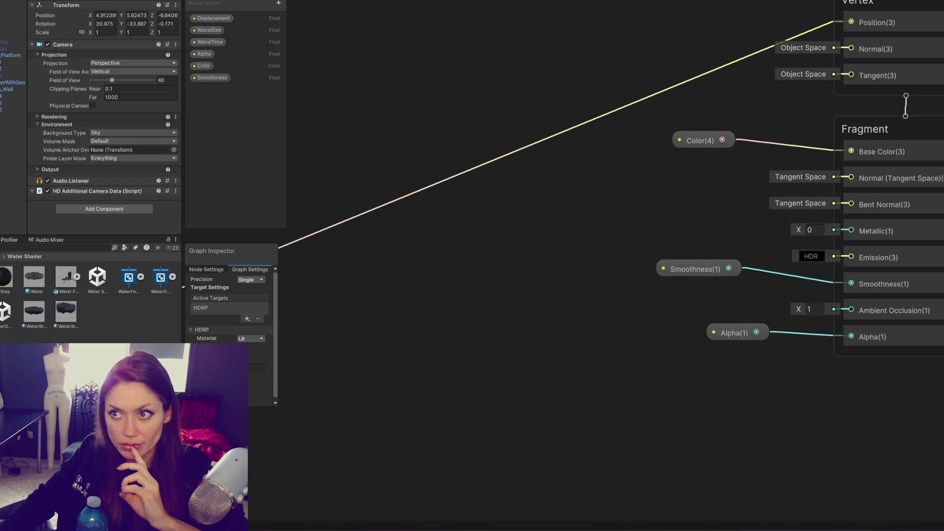
pyautogui.press('a')
pyautogui.scroll(3, 585, 205)
pyautogui.moveTo(762, 323)
pyautogui.mouseDown()
pyautogui.moveTo(530, 168)
pyautogui.moveTo(467, 197)
pyautogui.moveTo(548, 315)
pyautogui.moveTo(761, 405)
pyautogui.moveTo(825, 403)
pyautogui.moveTo(736, 264)
pyautogui.moveTo(735, 233)
pyautogui.mouseUp()
pyautogui.scroll(1, 736, 233)
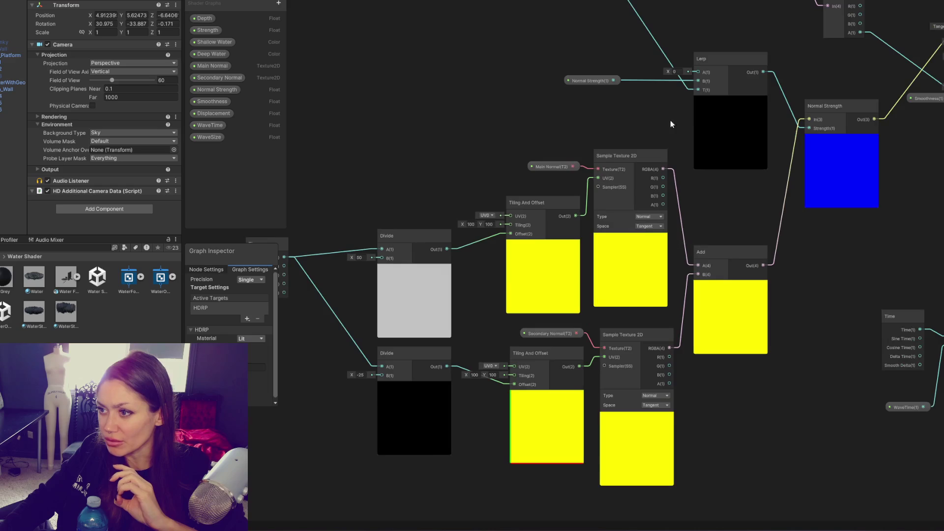
pyautogui.moveTo(423, 132); pyautogui.dragTo(531, 81)
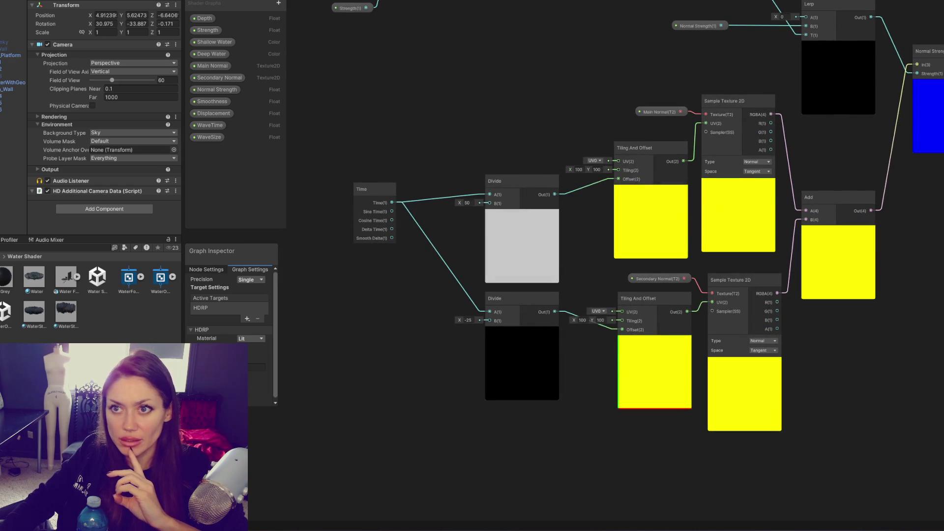
pyautogui.click(120, 93)
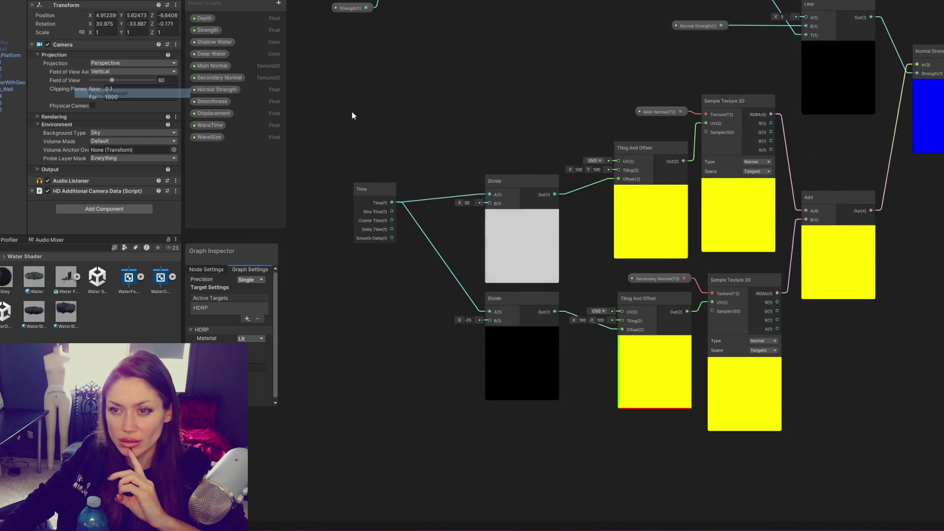
# Step: Switch the Package Manager to Unity Registry and search for 'exampleterrain'
pyautogui.click(268, 63)
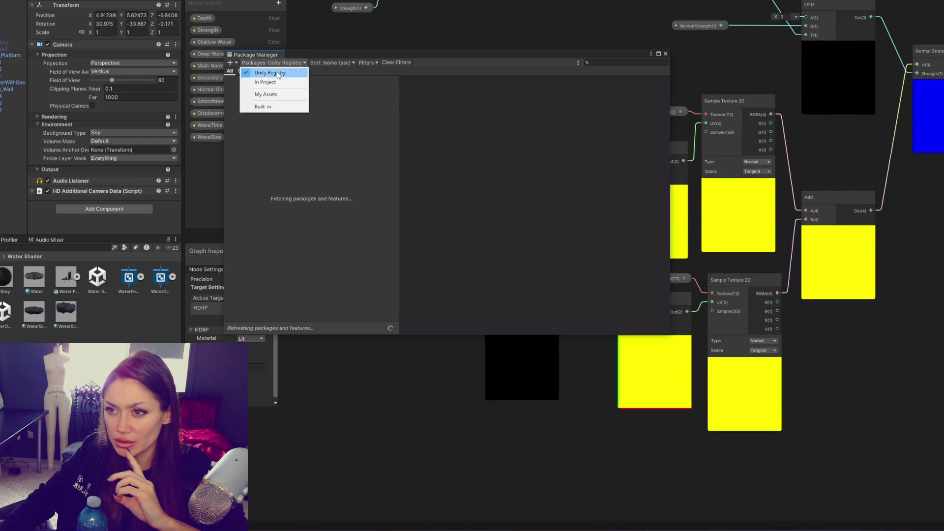
pyautogui.click(263, 69)
pyautogui.click(594, 62)
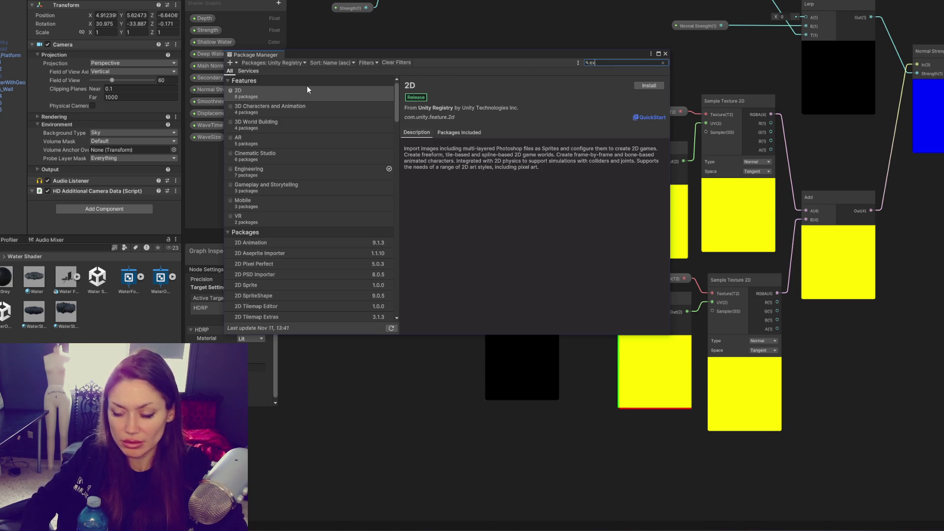
pyautogui.write('example')
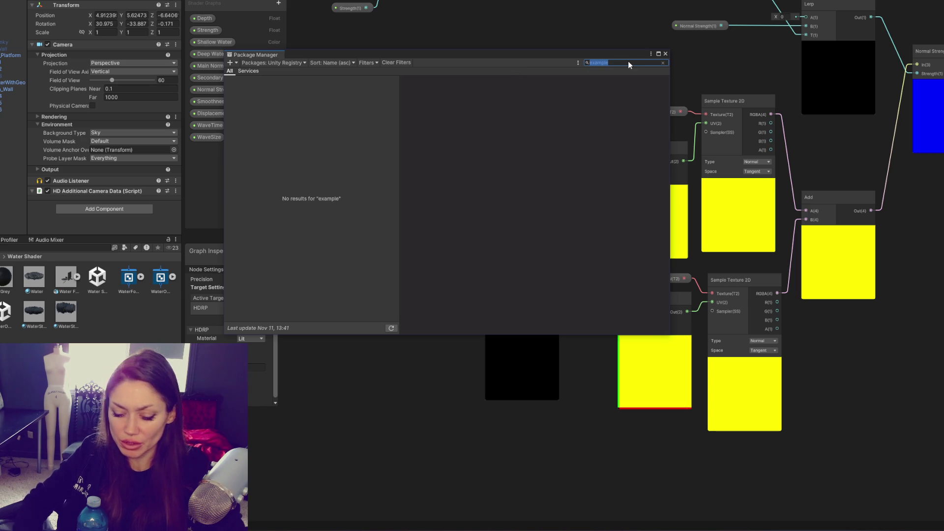
pyautogui.write('terrain')
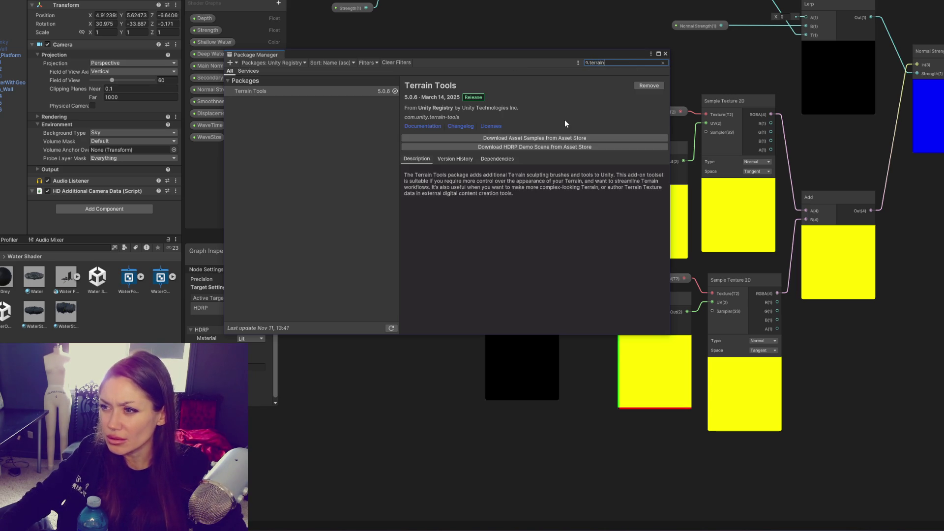
pyautogui.click(537, 138)
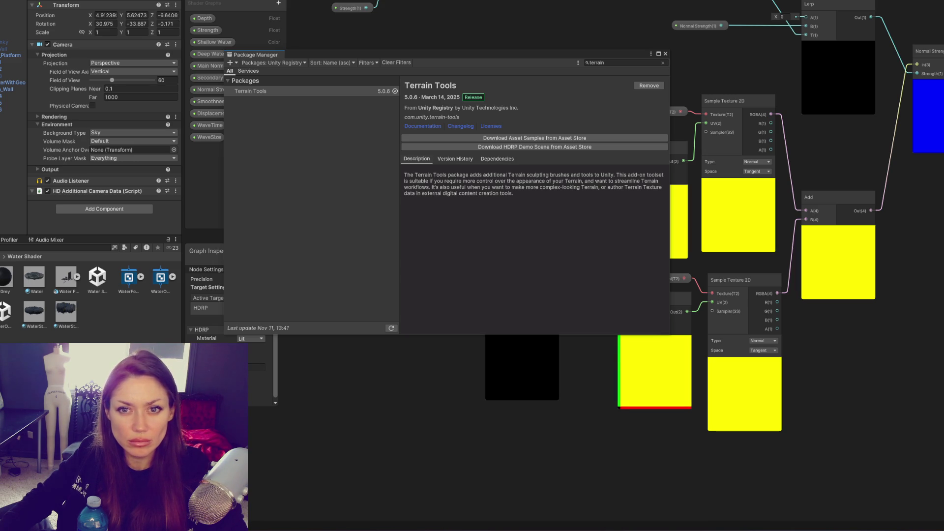
# Step: Search 'shadergra' and view the Shader Graph 14.0.11 package's dependencies and samples
pyautogui.click(639, 62)
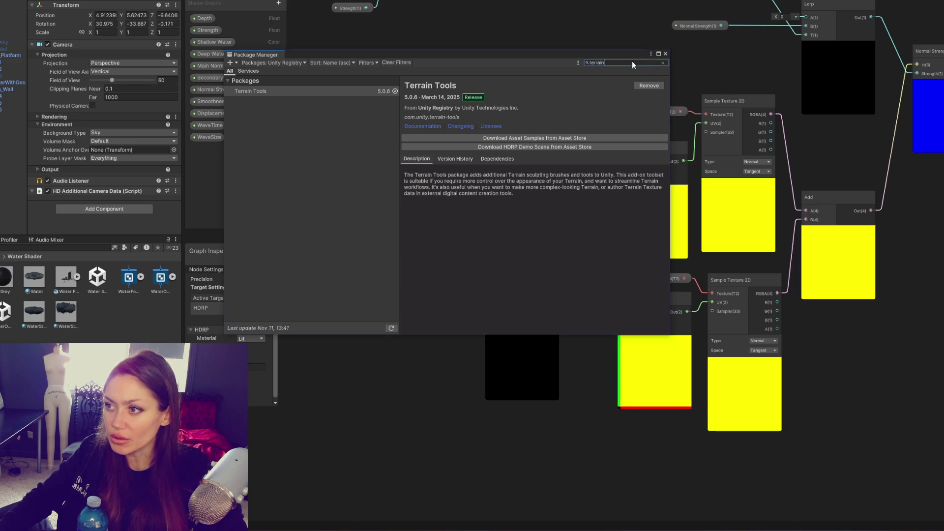
pyautogui.write('shader')
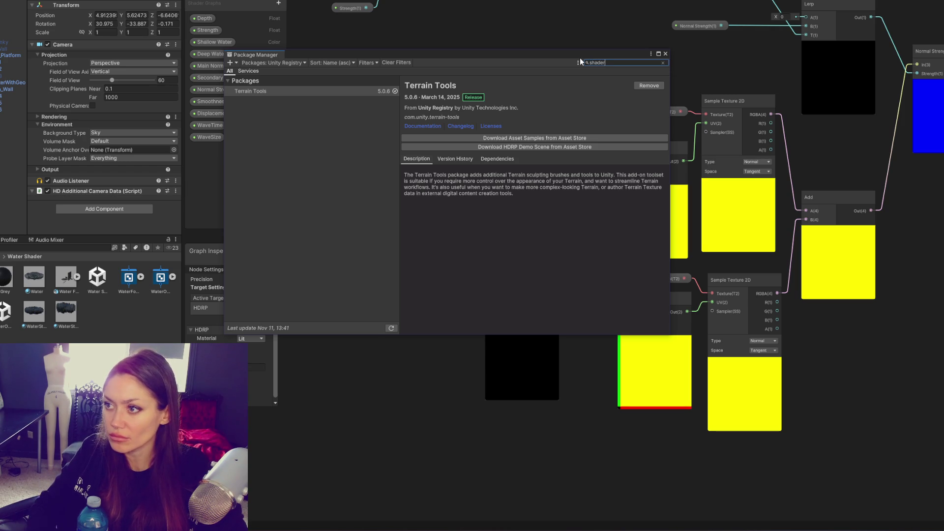
pyautogui.write('gra')
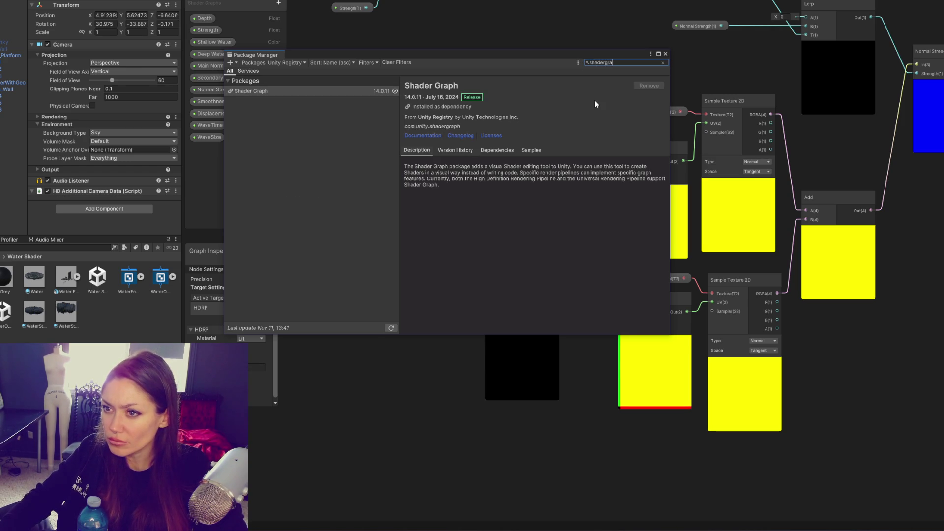
pyautogui.click(317, 92)
pyautogui.click(492, 152)
pyautogui.click(529, 149)
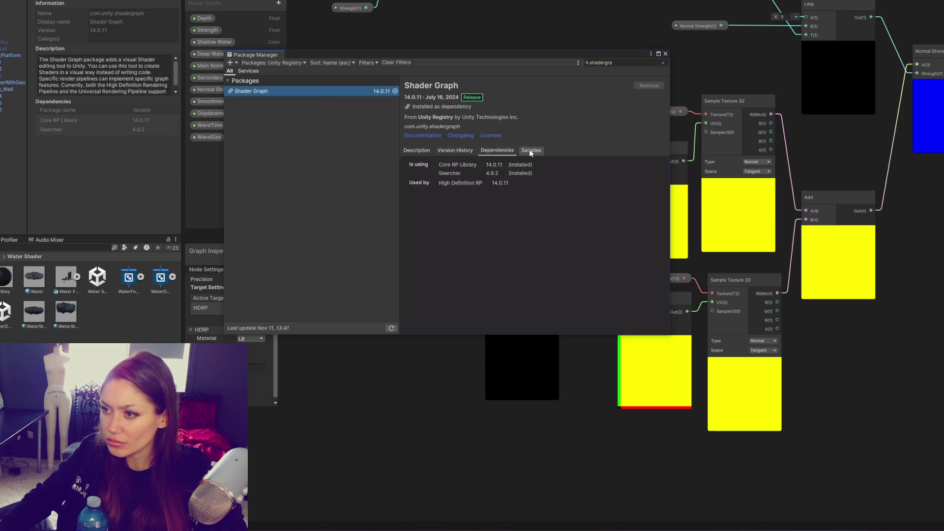
# Step: Import the Procedural Patterns, Node Reference and Feature Examples samples for Shader Graph 14.0.11
pyautogui.click(641, 170)
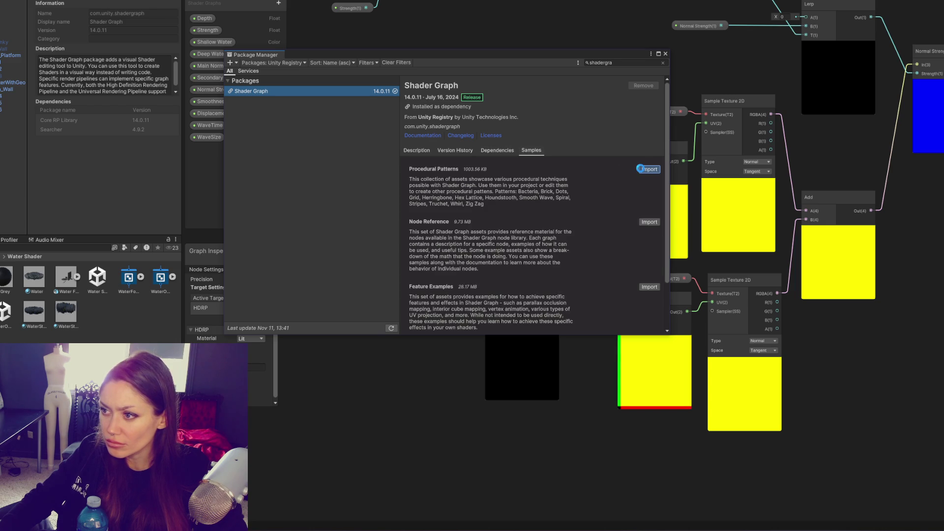
pyautogui.click(648, 222)
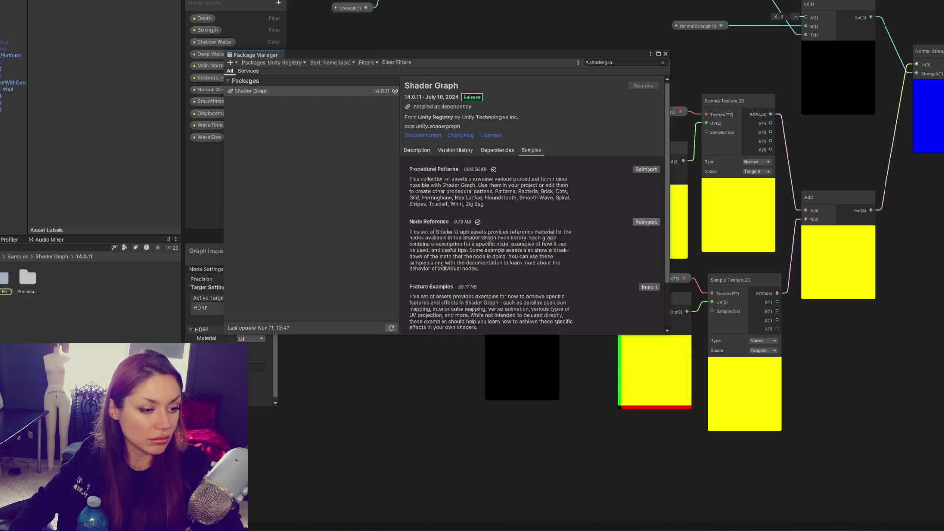
pyautogui.click(649, 287)
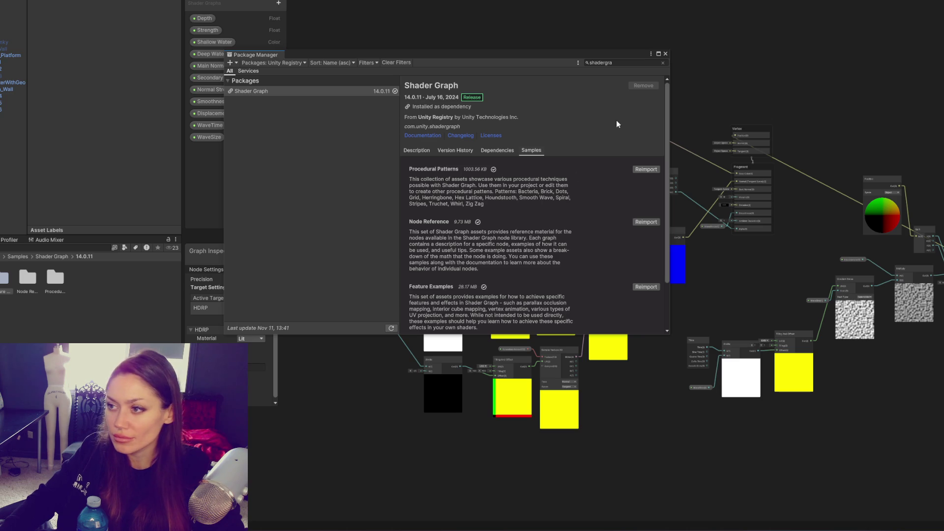
# Step: Import the Production Ready Shaders sample further down the Shader Graph samples list
pyautogui.scroll(-3, 645, 213)
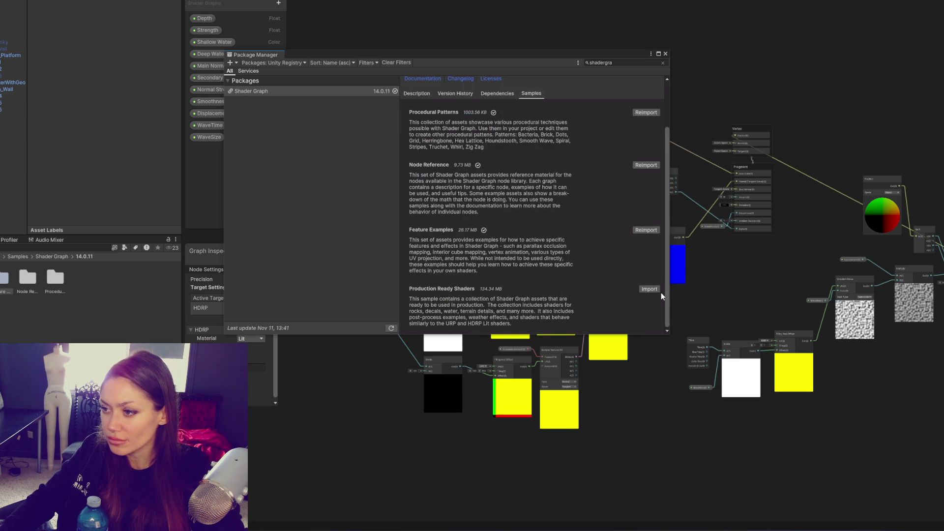
pyautogui.click(652, 289)
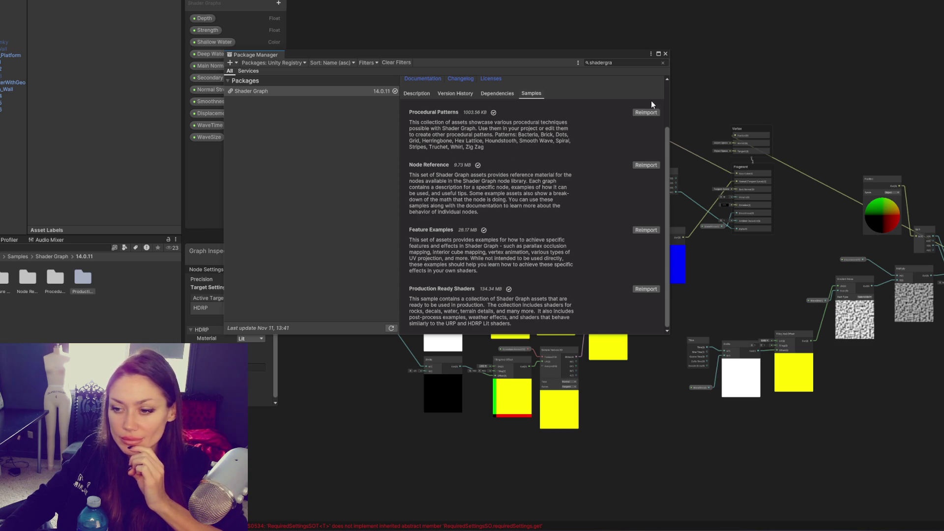
# Step: Close Package Manager, select the first Console compile error, and save the modified Water Shader 1 scene
pyautogui.click(665, 53)
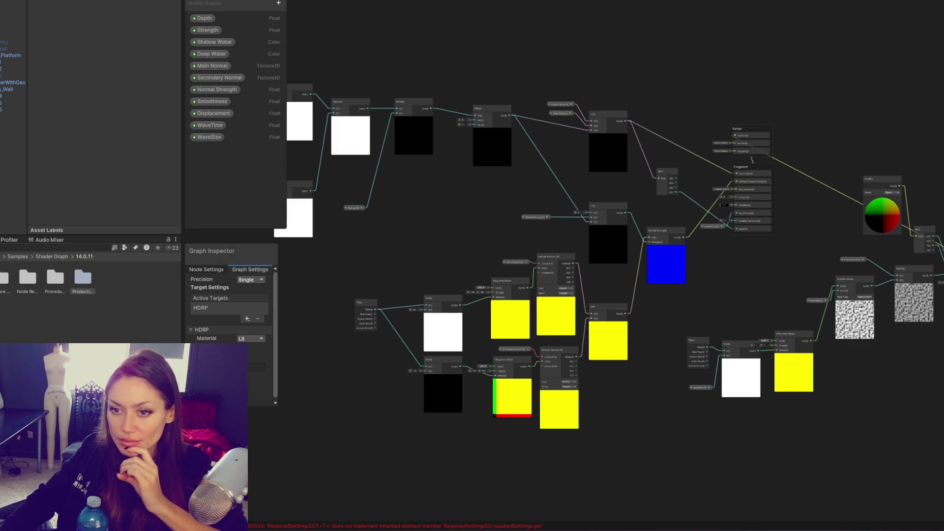
pyautogui.hotkey('ctrl', 'shift', 'c')
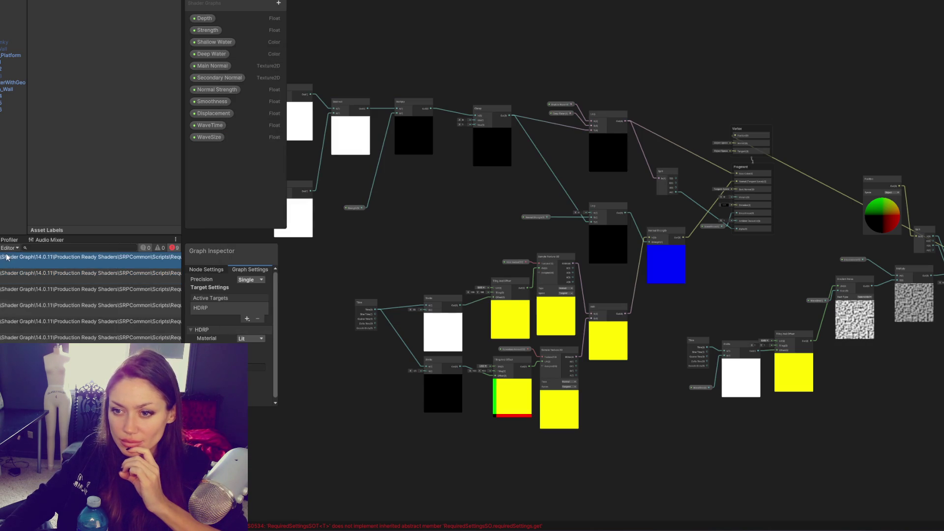
pyautogui.click(7, 257)
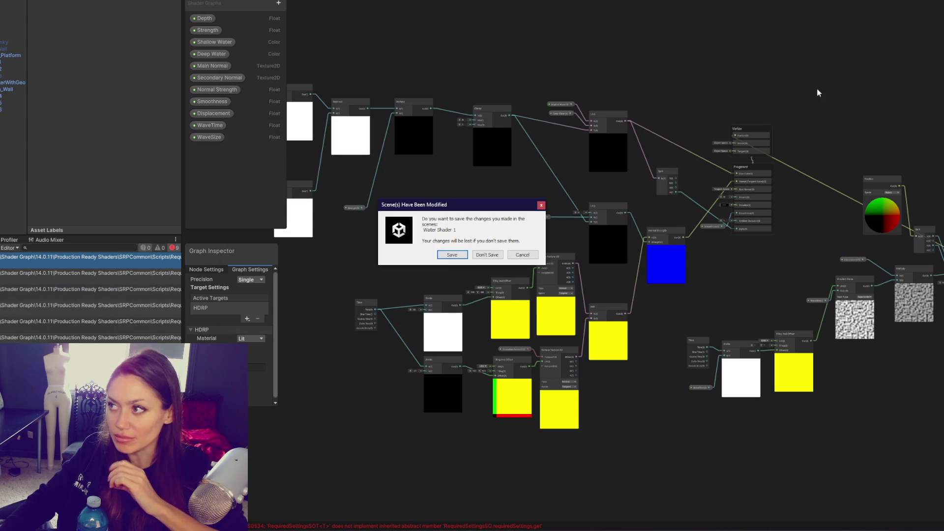
pyautogui.click(464, 255)
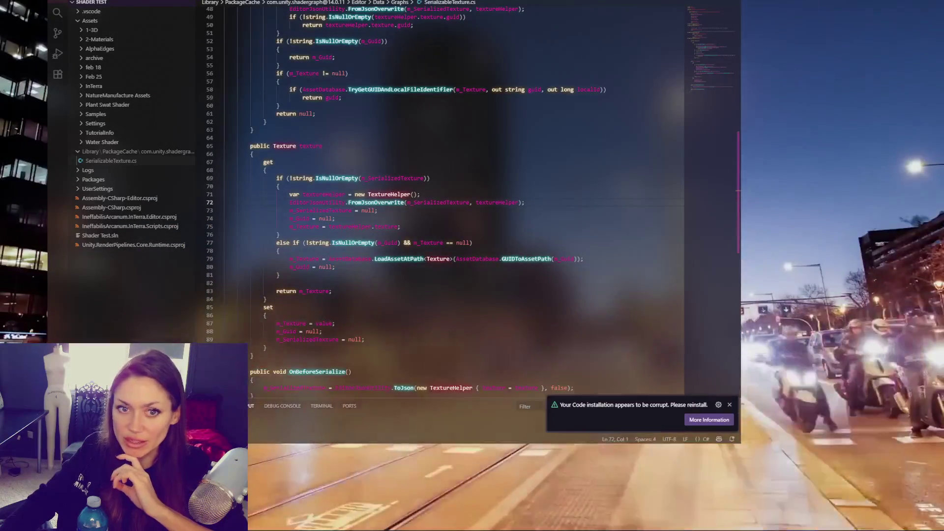
# Step: Collapse VS Code's explorer sidebar and narrow its window to uncover Unity Hub
pyautogui.press('super')
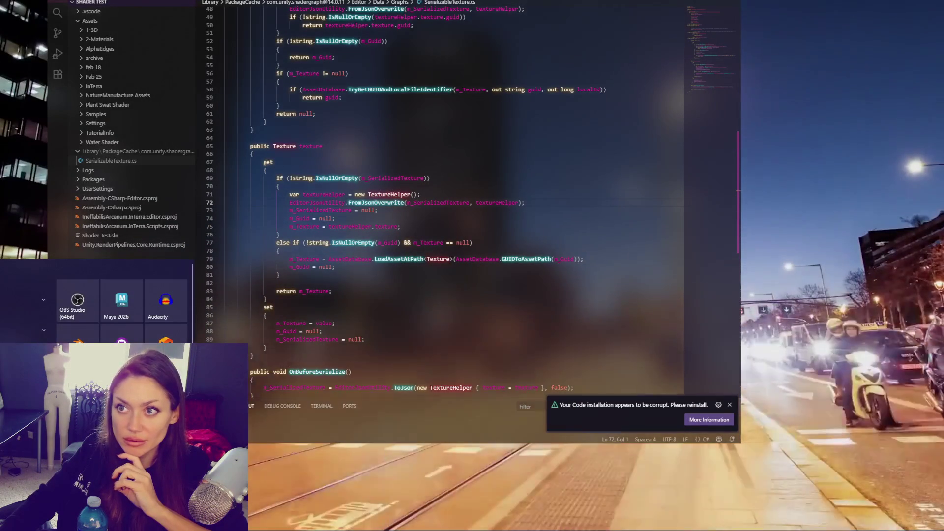
pyautogui.click(354, 49)
pyautogui.hotkey('ctrl', 'b')
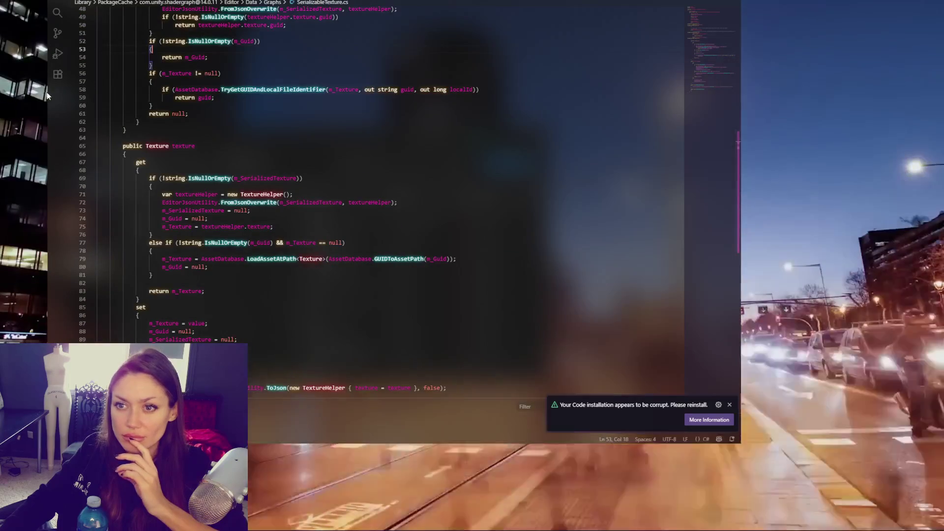
pyautogui.moveTo(46, 92); pyautogui.dragTo(264, 120)
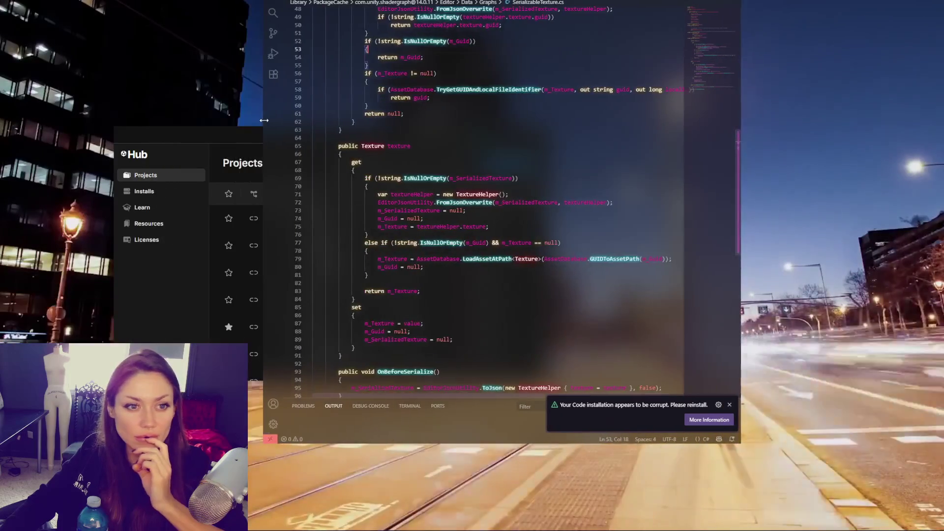
# Step: Bring Unity Hub forward and launch the Shader Test project from its Projects list
pyautogui.click(199, 133)
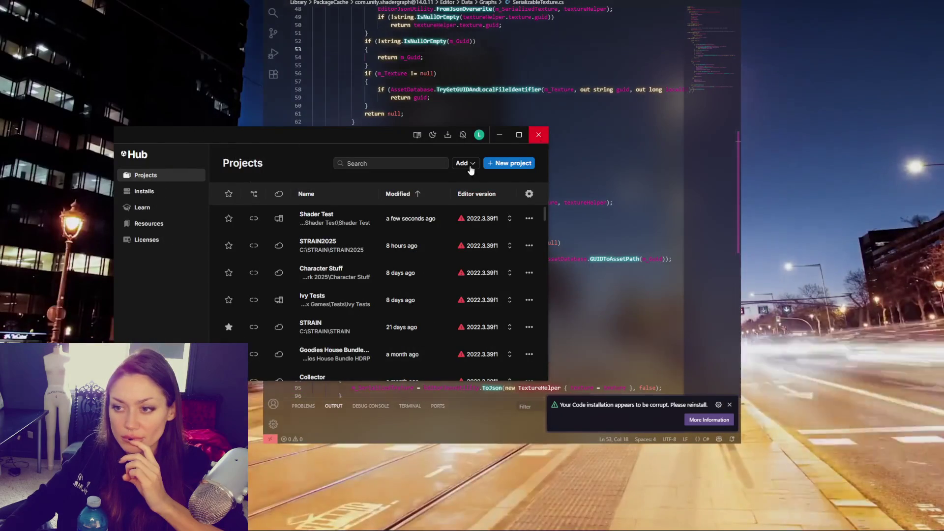
pyautogui.click(538, 135)
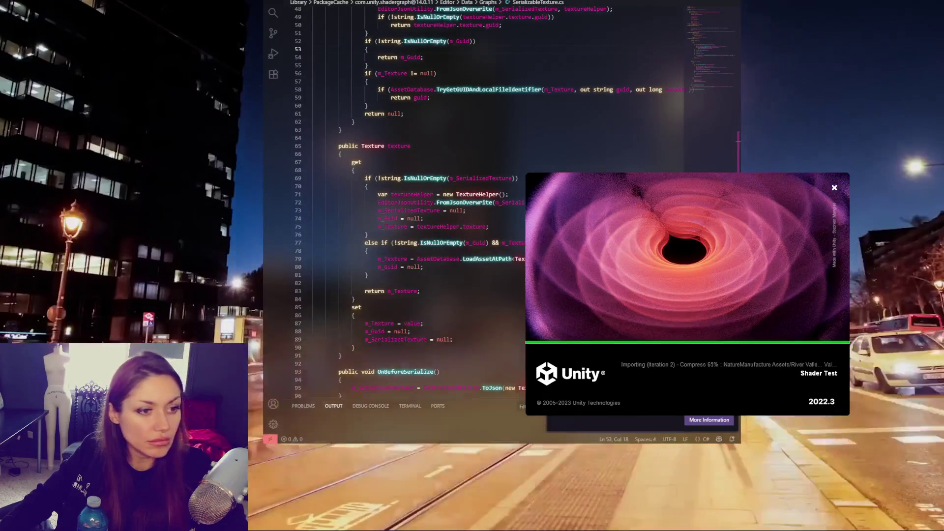
# Step: Switch to the YouTube browser window and bring up the Unity Studio Teaser video
pyautogui.hotkey('alt', 'Tab')
pyautogui.scroll(-3, 395, 82)
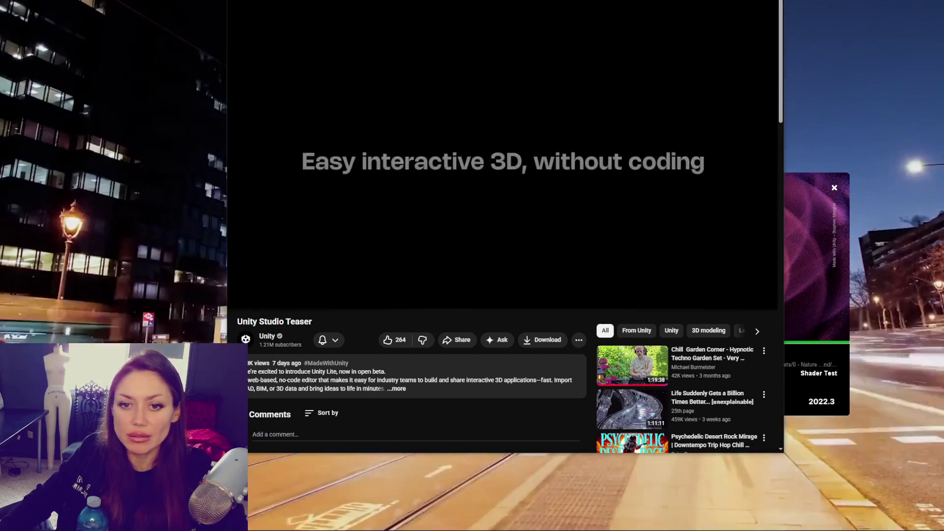
# Step: Let the Unity Studio Teaser play to its Multiplayer Play Mode segment, then pause it
pyautogui.moveTo(409, 233)
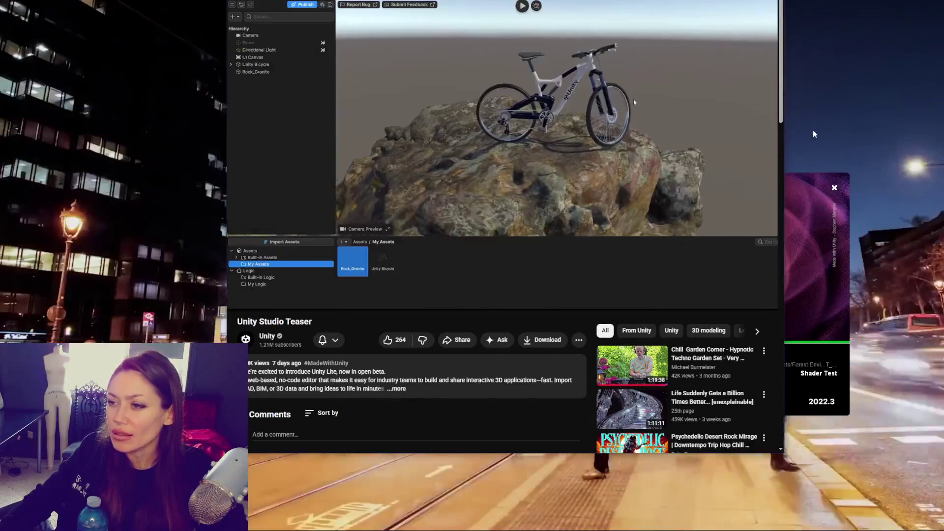
pyautogui.moveTo(615, 140)
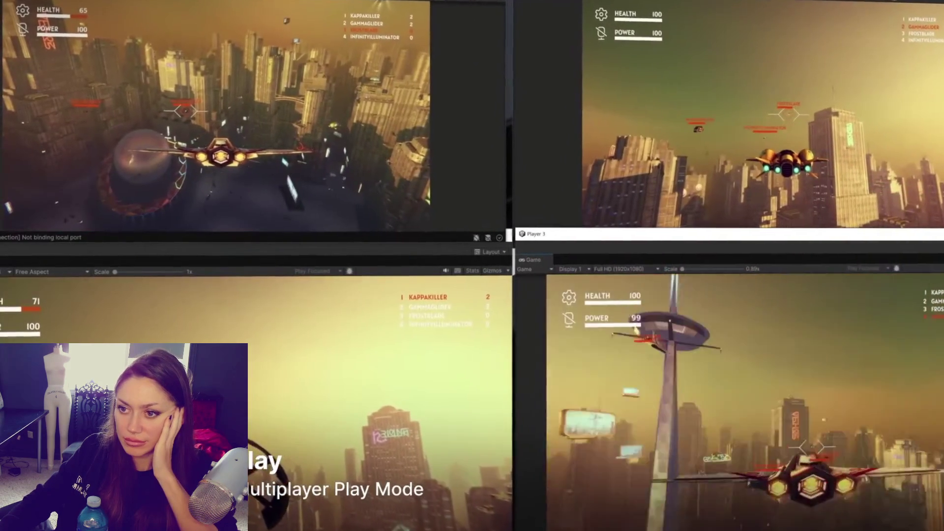
pyautogui.click(312, 409)
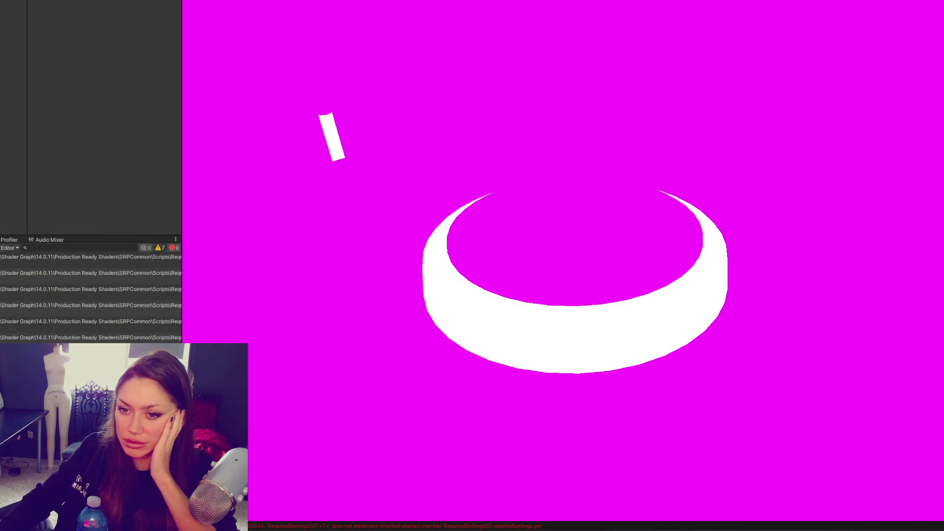
# Step: Select the first compile error, widen the Console, and locate its RequiredSettings script folder
pyautogui.click(91, 257)
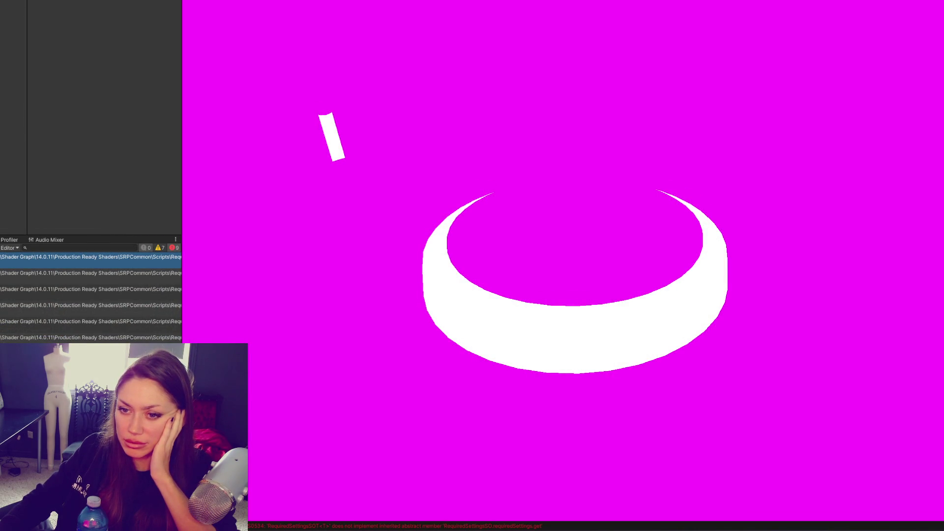
pyautogui.moveTo(181, 270); pyautogui.dragTo(653, 272)
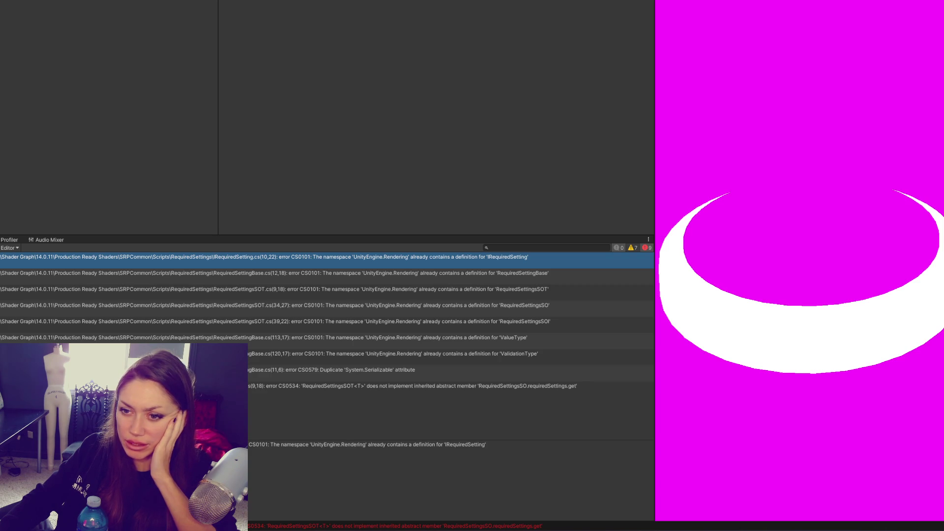
pyautogui.hotkey('ctrl', '5')
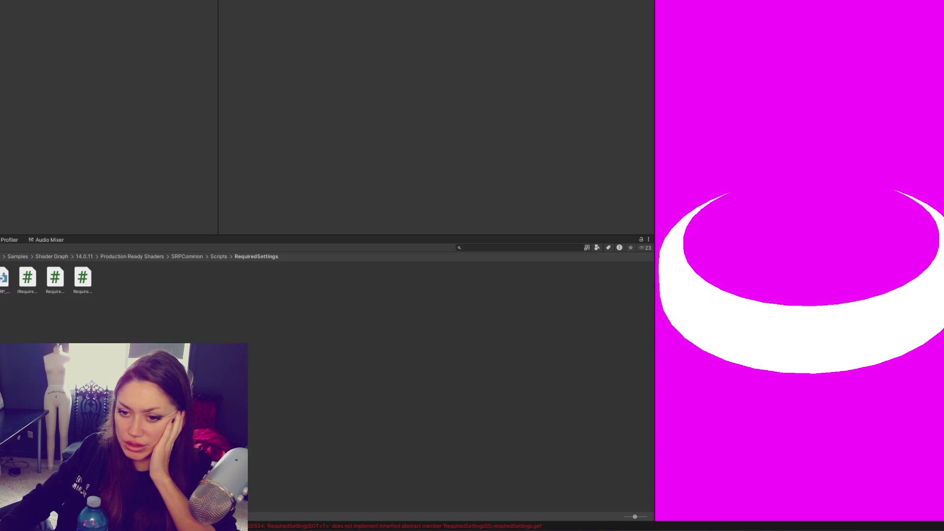
pyautogui.moveTo(0, 295); pyautogui.dragTo(158, 295)
# Step: Navigate up through the Shader Graph 14.0.11 samples into the Production Ready Shaders folder
pyautogui.click(397, 256)
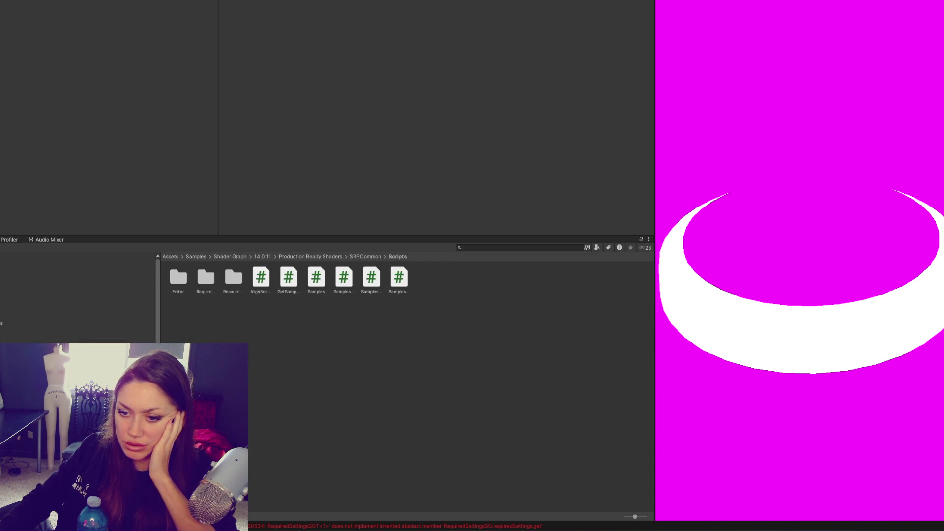
pyautogui.click(49, 344)
pyautogui.doubleClick(176, 263)
pyautogui.doubleClick(176, 263)
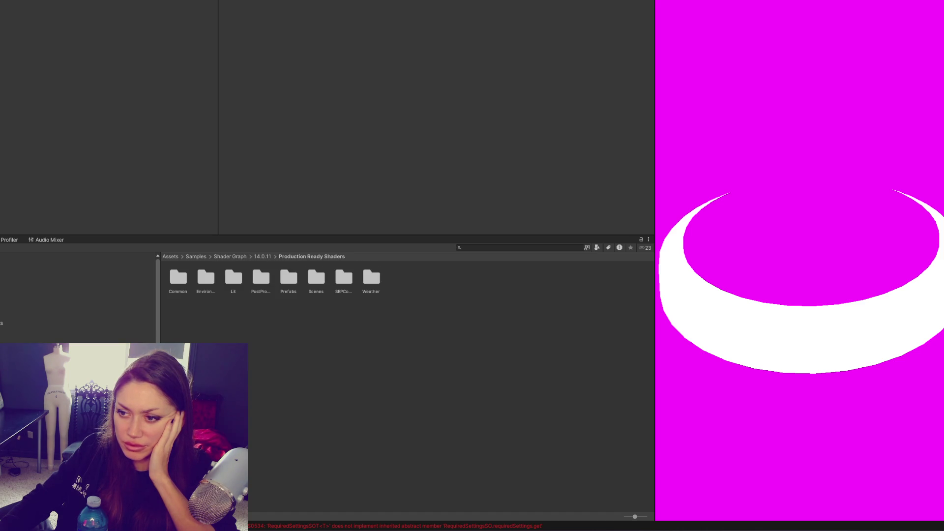
pyautogui.hotkey('ctrl', 'shift', 'c')
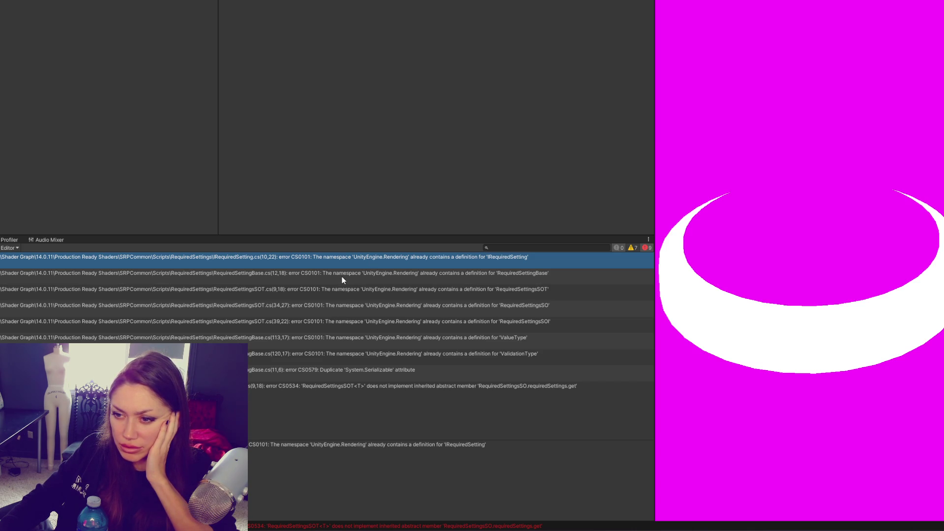
pyautogui.hotkey('ctrl', '5')
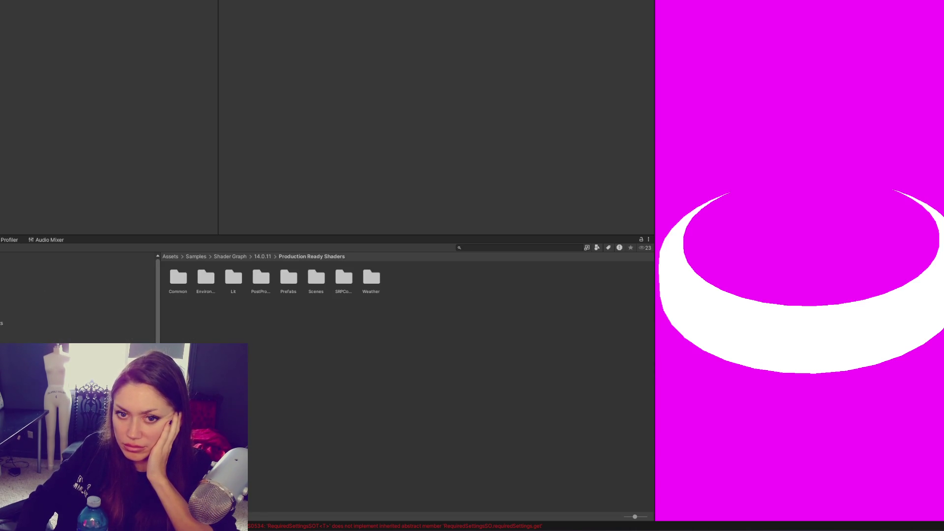
pyautogui.press('Return')
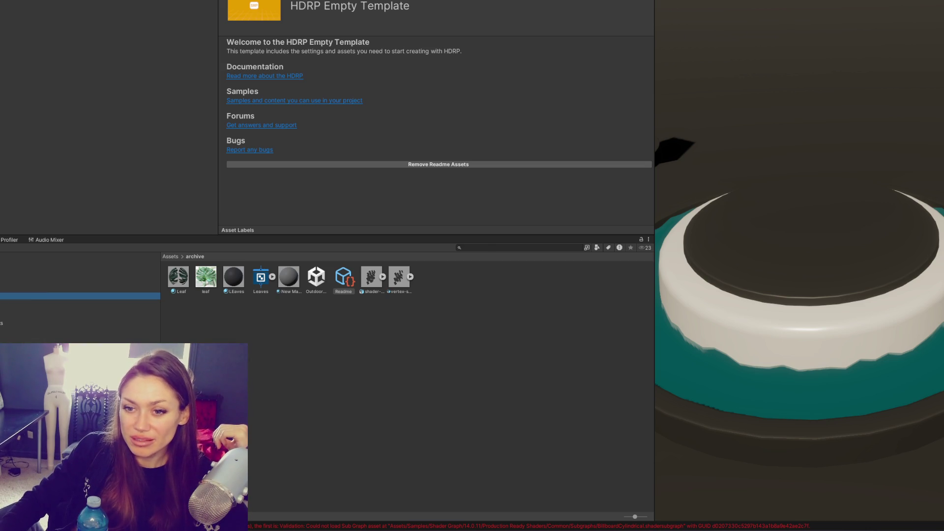
# Step: Recheck the Console error list and return to the archive assets in the Project window
pyautogui.hotkey('ctrl', 'shift', 'c')
pyautogui.hotkey('ctrl', '5')
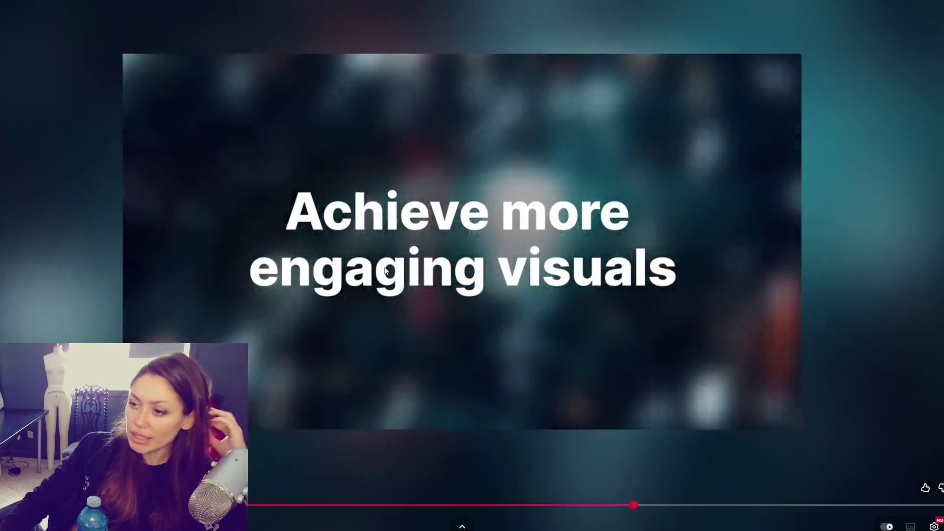
# Step: Drag the teaser's playhead forward past the title card to the Time Ghost desert scene
pyautogui.moveTo(669, 506); pyautogui.dragTo(692, 506)
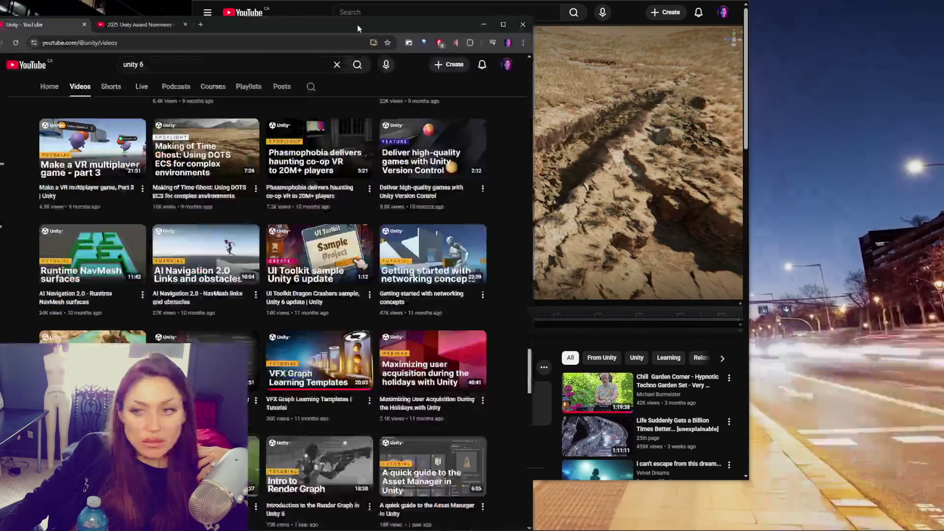
pyautogui.scroll(-3, 413, 151)
pyautogui.scroll(-1, 414, 151)
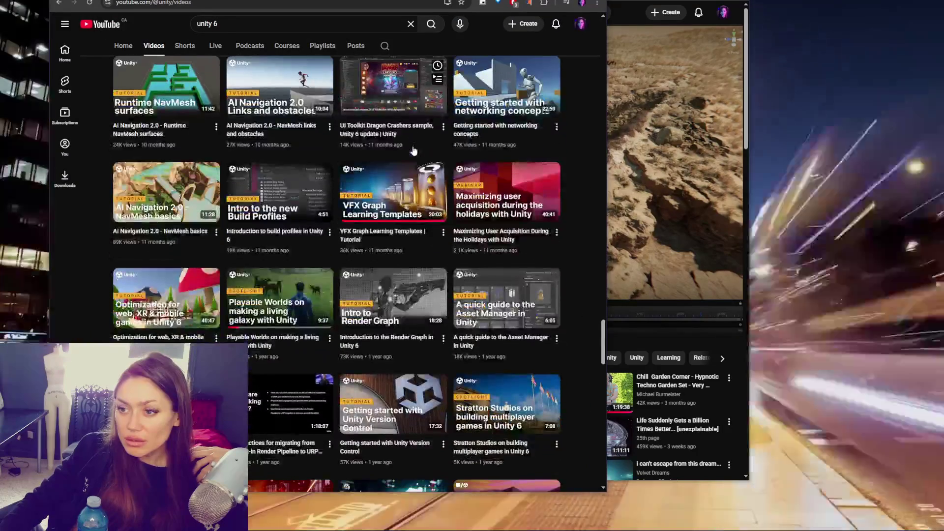
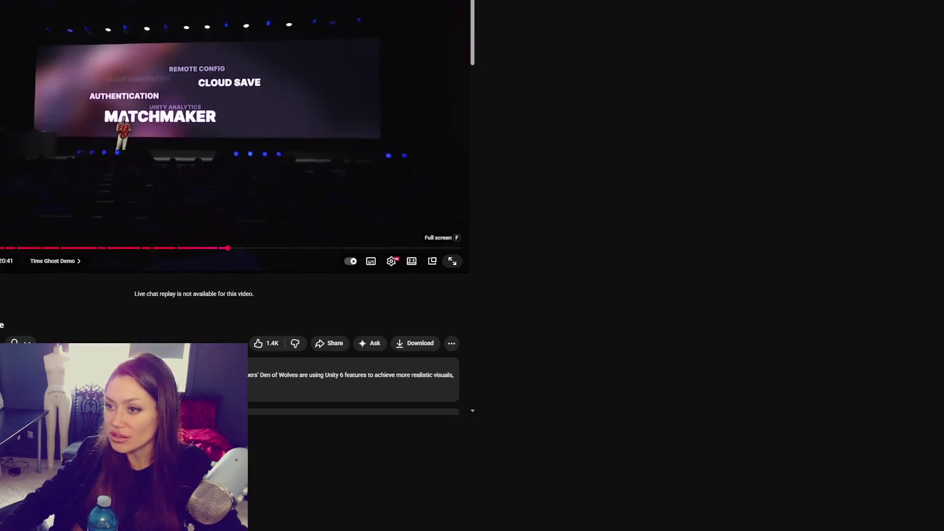
# Step: Expand the Unity keynote video to fullscreen, then pause playback
pyautogui.click(452, 261)
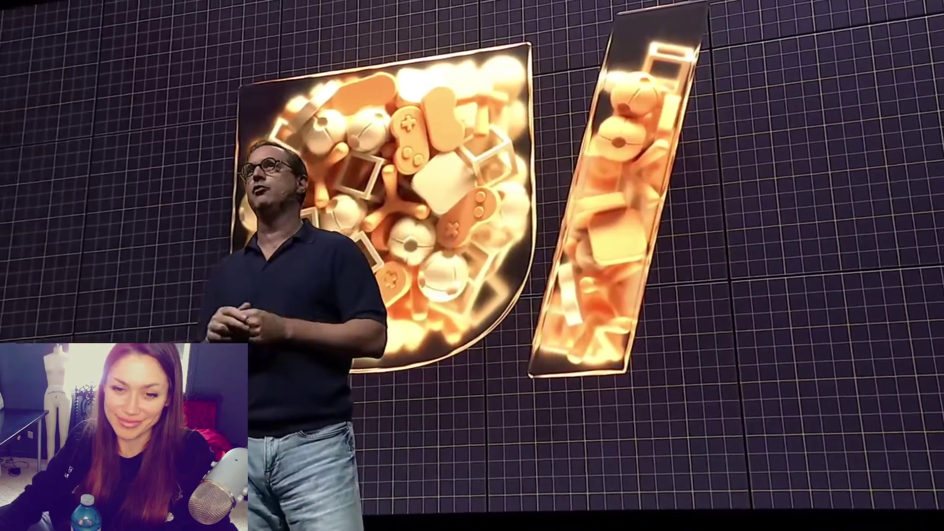
pyautogui.click(623, 305)
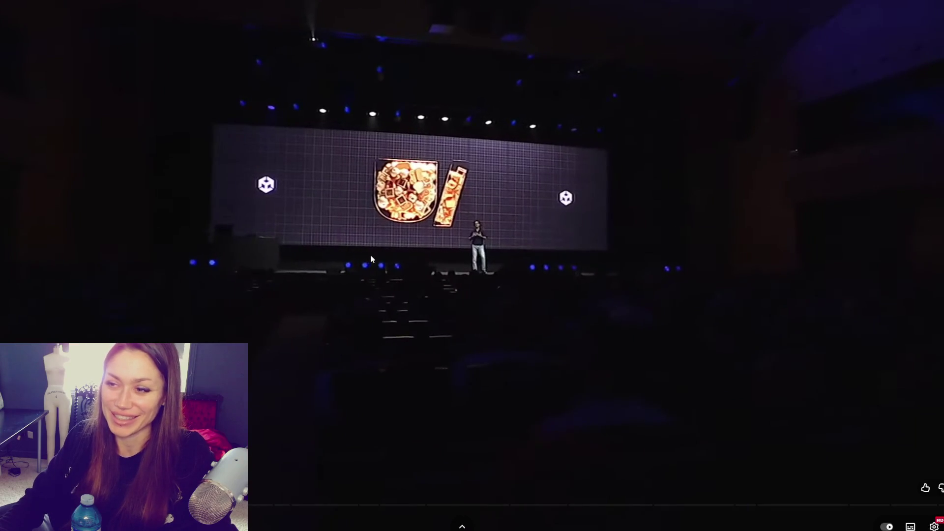
# Step: Pause the keynote on the wide auditorium shot with the large Unity 6 logo
pyautogui.click(370, 255)
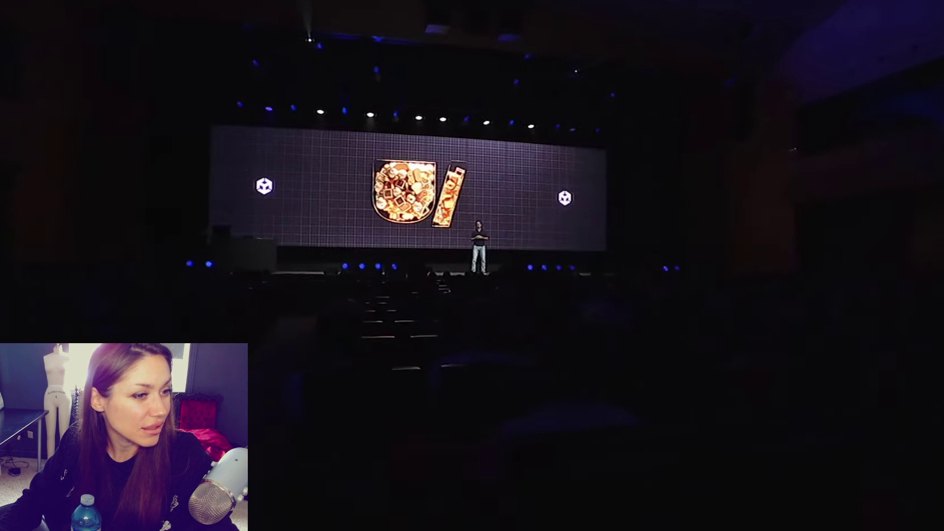
pyautogui.hotkey('alt', 'Tab')
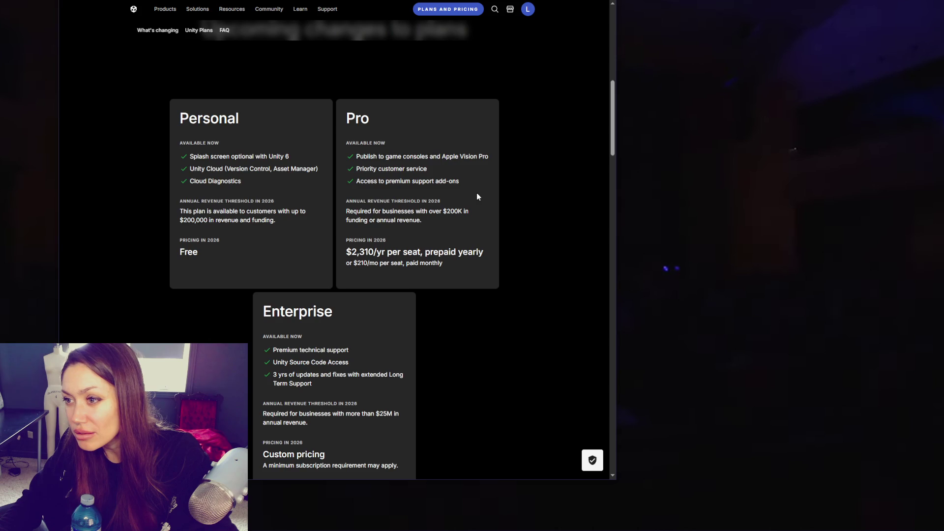
pyautogui.scroll(-2, 477, 196)
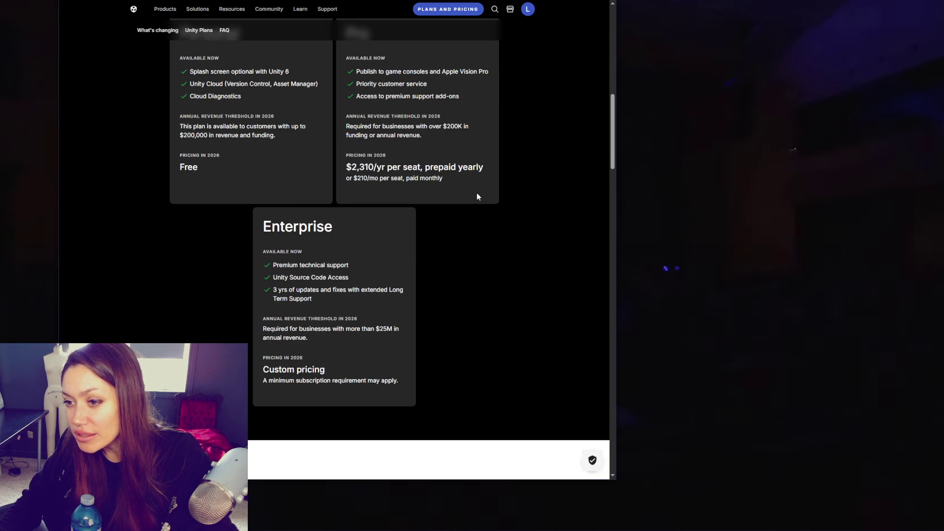
pyautogui.scroll(8, 477, 196)
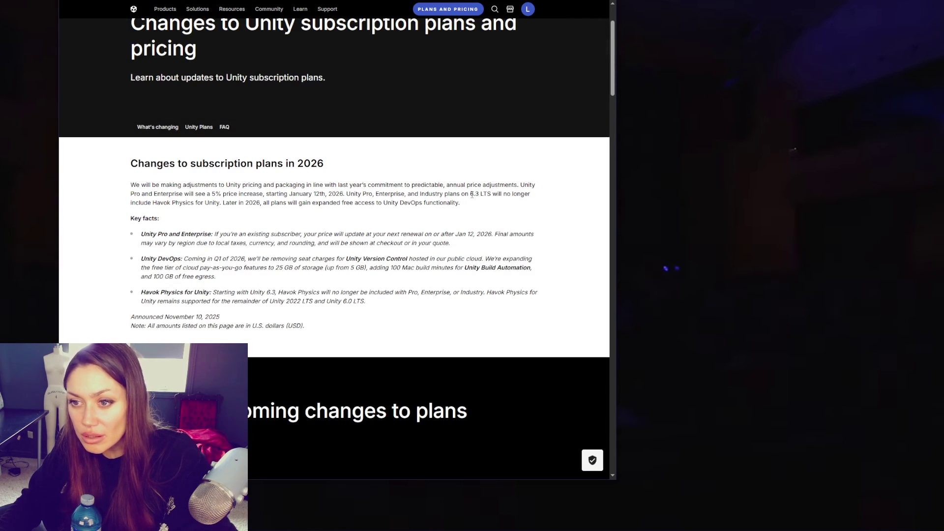
pyautogui.scroll(2, 472, 195)
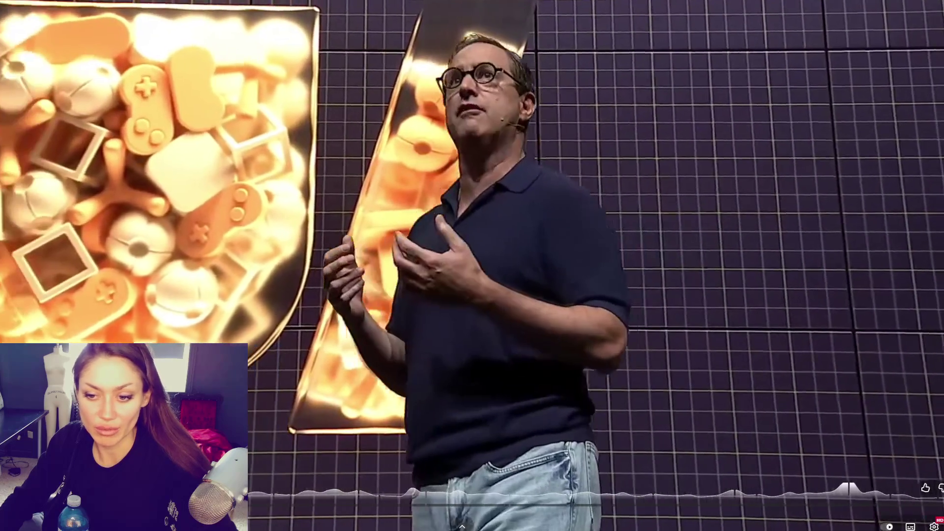
pyautogui.press('Right')
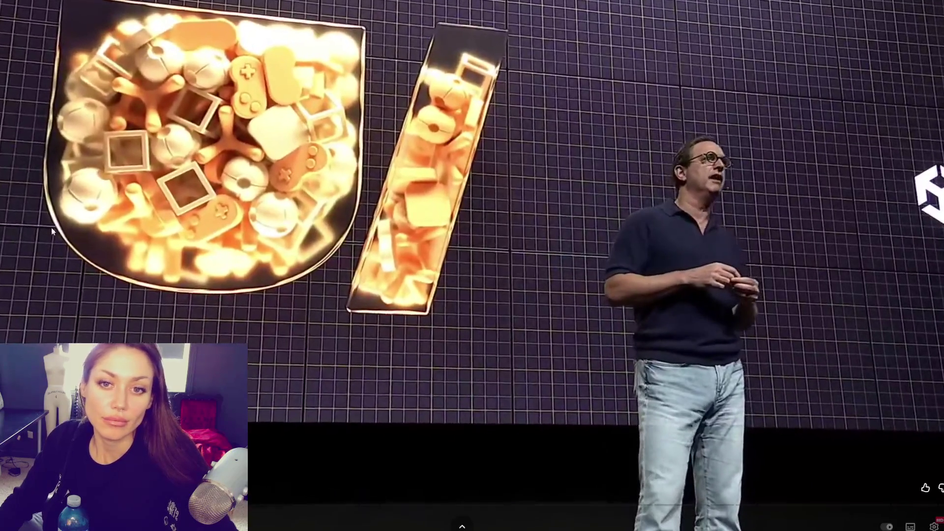
pyautogui.click(51, 227)
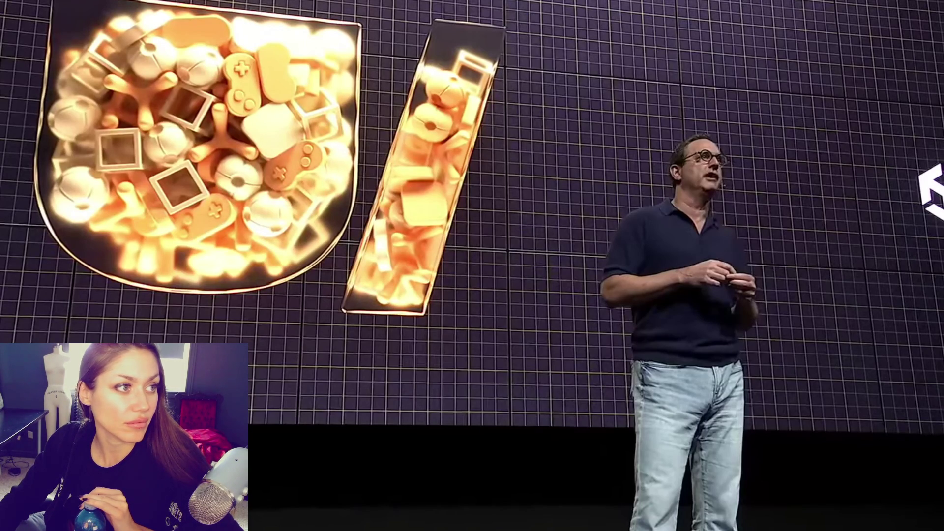
# Step: Play the keynote on to the next speaker, pause there, and exit fullscreen
pyautogui.click(371, 190)
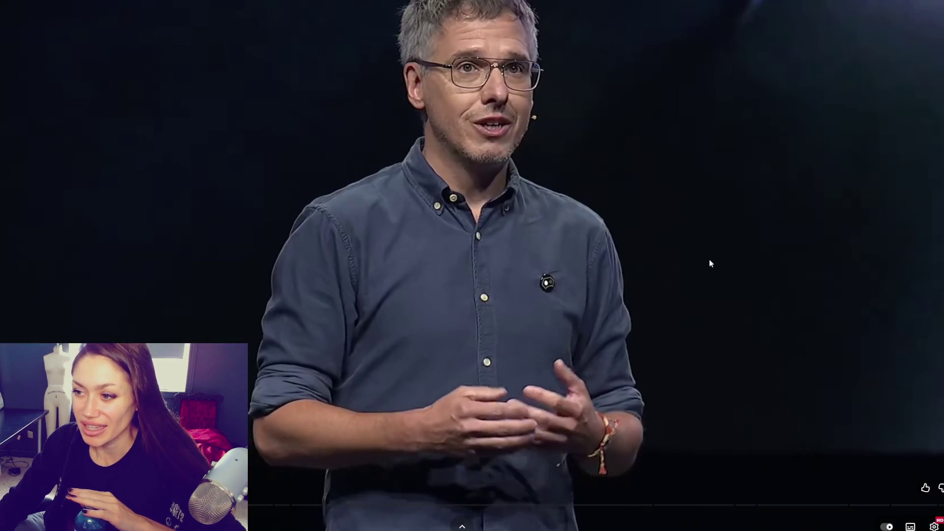
pyautogui.click(710, 263)
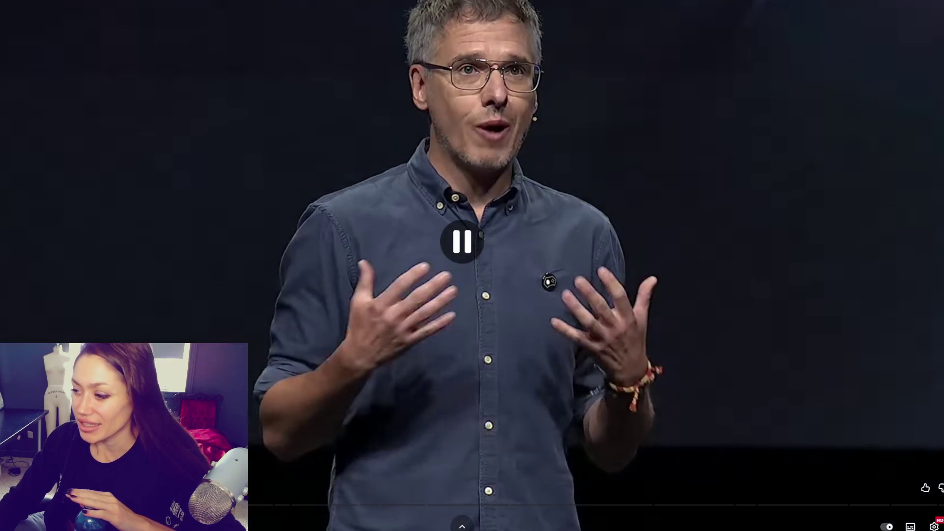
pyautogui.press('Escape')
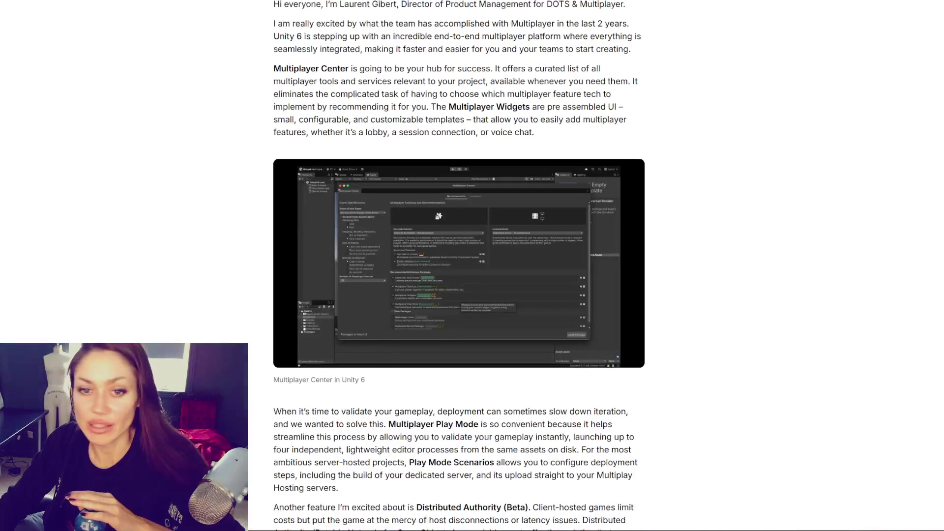
# Step: Highlight the 'Unity 6 is here' intro paragraph about the Unity 2023 LTS naming
pyautogui.scroll(20, 164, 238)
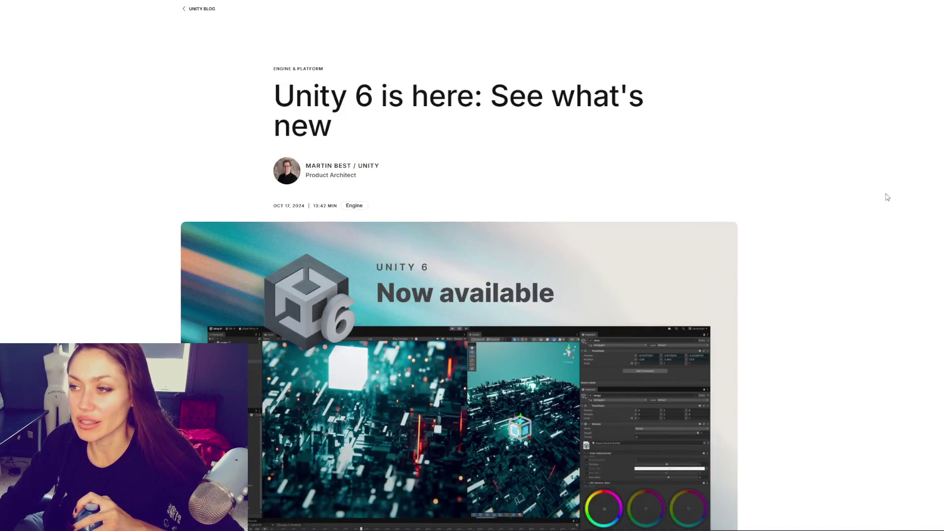
pyautogui.moveTo(235, 70); pyautogui.dragTo(571, 150)
pyautogui.click(597, 110)
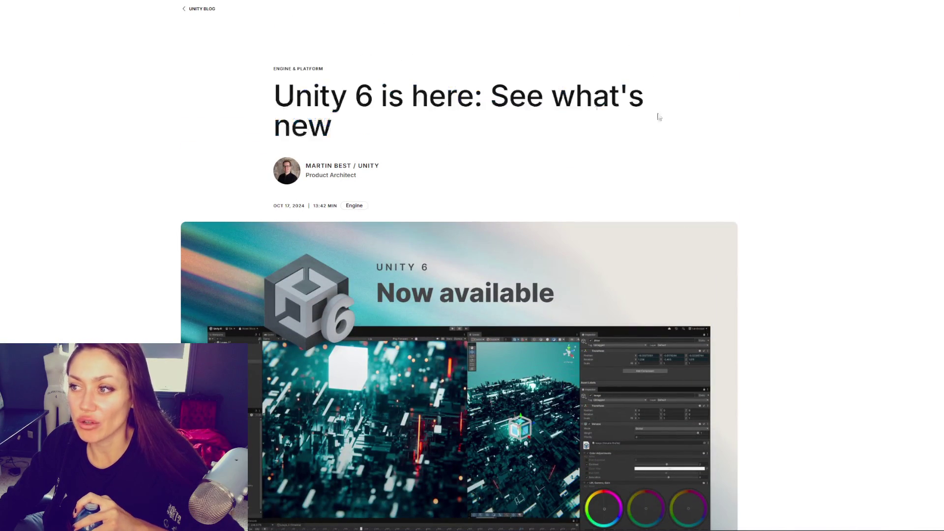
pyautogui.scroll(-1, 739, 110)
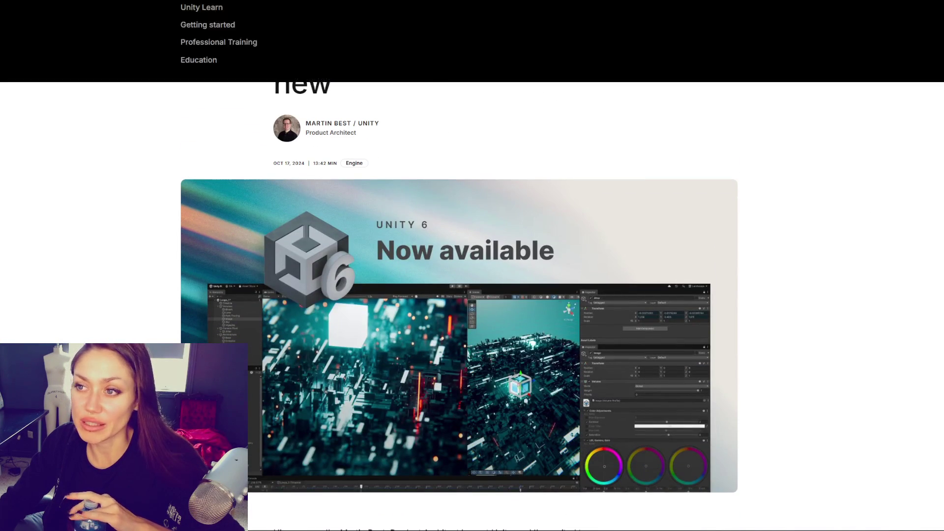
pyautogui.scroll(-10, 770, 78)
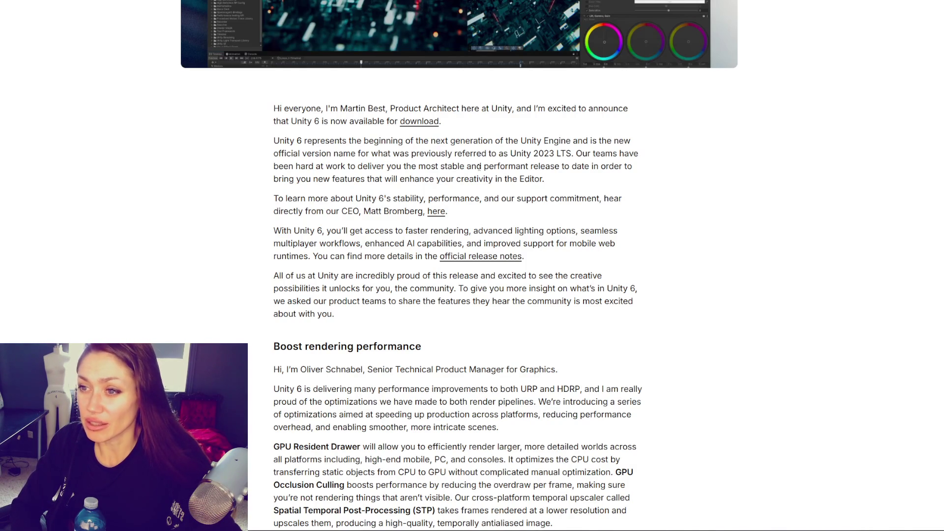
pyautogui.moveTo(326, 154)
pyautogui.mouseDown()
pyautogui.moveTo(618, 154)
pyautogui.moveTo(351, 179)
pyautogui.moveTo(345, 167)
pyautogui.moveTo(484, 167)
pyautogui.moveTo(338, 168)
pyautogui.moveTo(362, 179)
pyautogui.moveTo(546, 180)
pyautogui.moveTo(342, 199)
pyautogui.moveTo(610, 199)
pyautogui.moveTo(449, 193)
pyautogui.moveTo(319, 211)
pyautogui.moveTo(468, 211)
pyautogui.moveTo(448, 211)
pyautogui.mouseUp()
# Step: Open the CEO's 'Unity 6 launches today!' article from the message link
pyautogui.scroll(-2, 448, 212)
pyautogui.rightClick(443, 89)
pyautogui.click(461, 92)
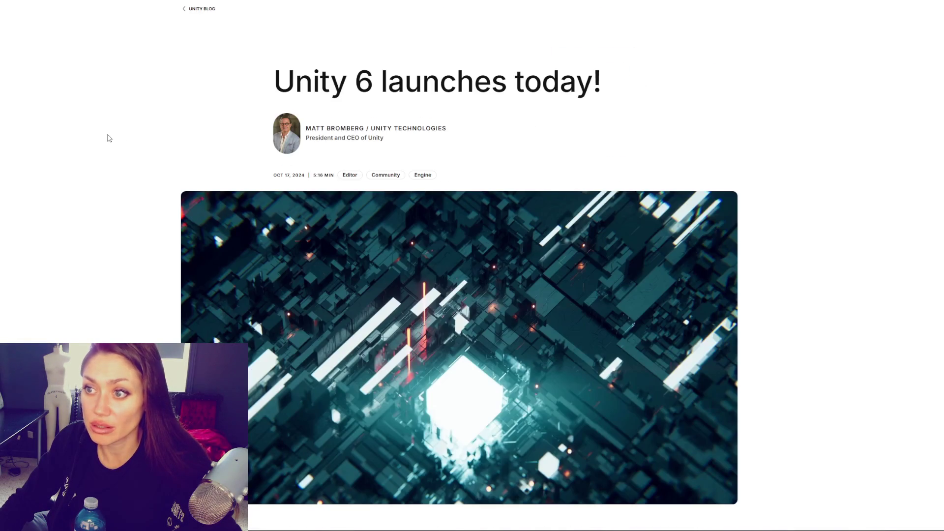
# Step: Highlight the Time Ghost and Fantasy Kingdom demo descriptions in the Unity 6 resources list
pyautogui.scroll(-20, 123, 147)
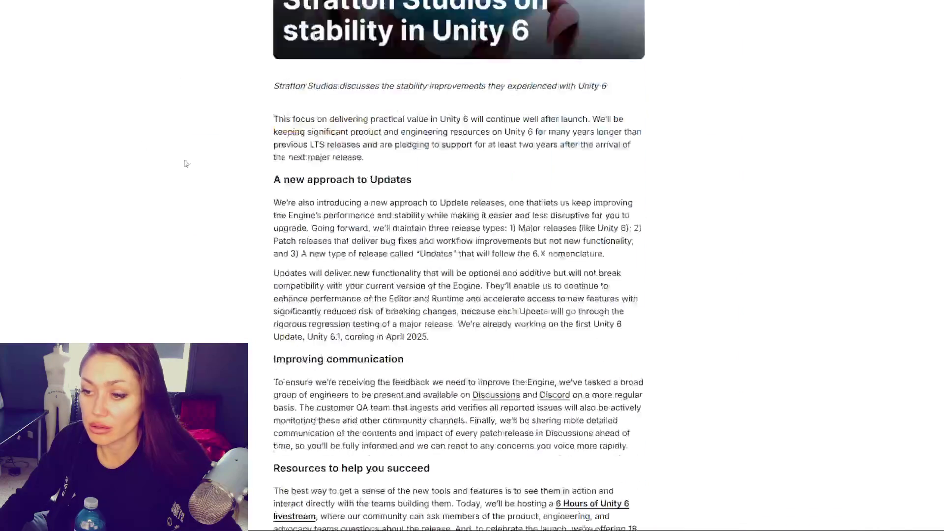
pyautogui.scroll(-12, 197, 143)
pyautogui.scroll(6, 215, 151)
pyautogui.scroll(12, 215, 151)
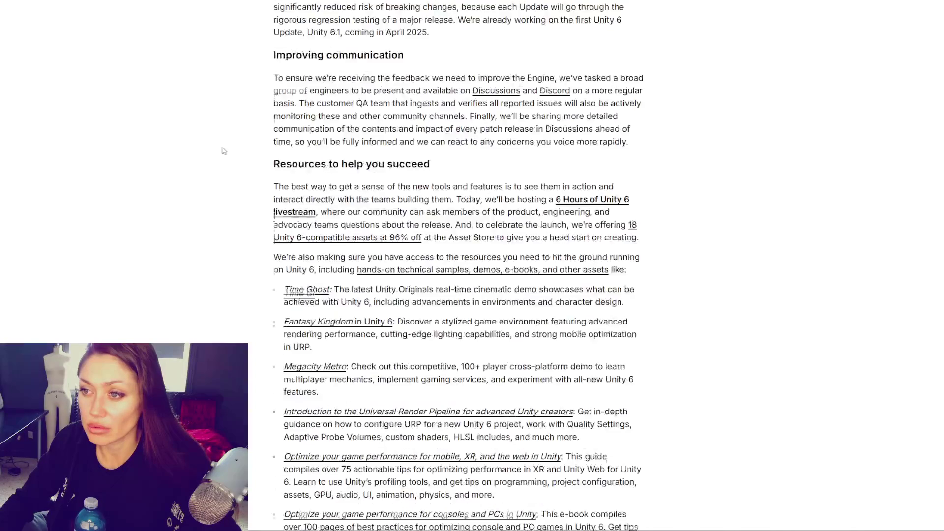
pyautogui.scroll(-7, 231, 157)
pyautogui.scroll(-3, 237, 162)
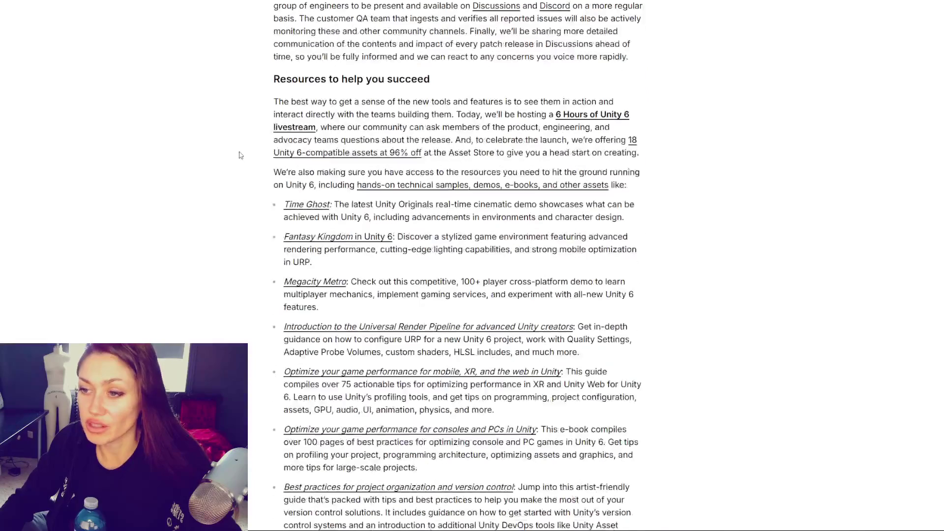
pyautogui.moveTo(343, 204); pyautogui.dragTo(642, 218)
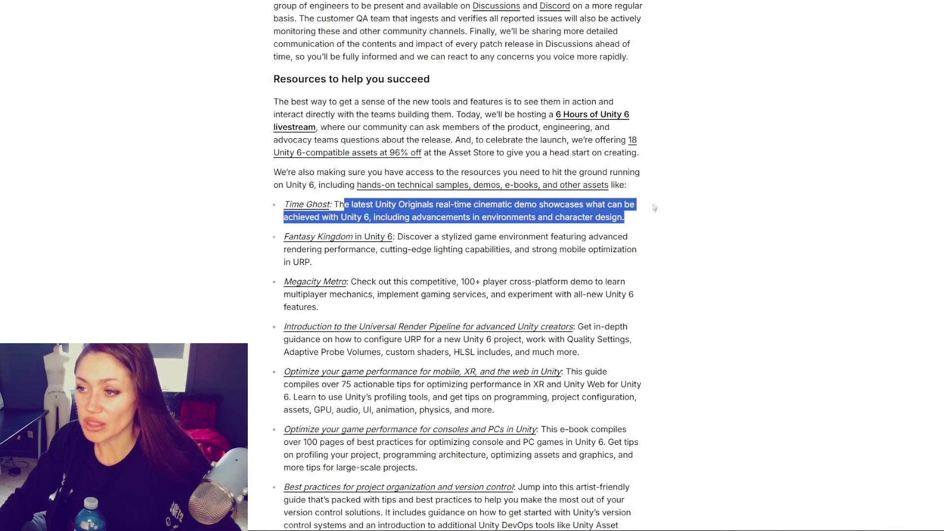
pyautogui.scroll(-3, 649, 219)
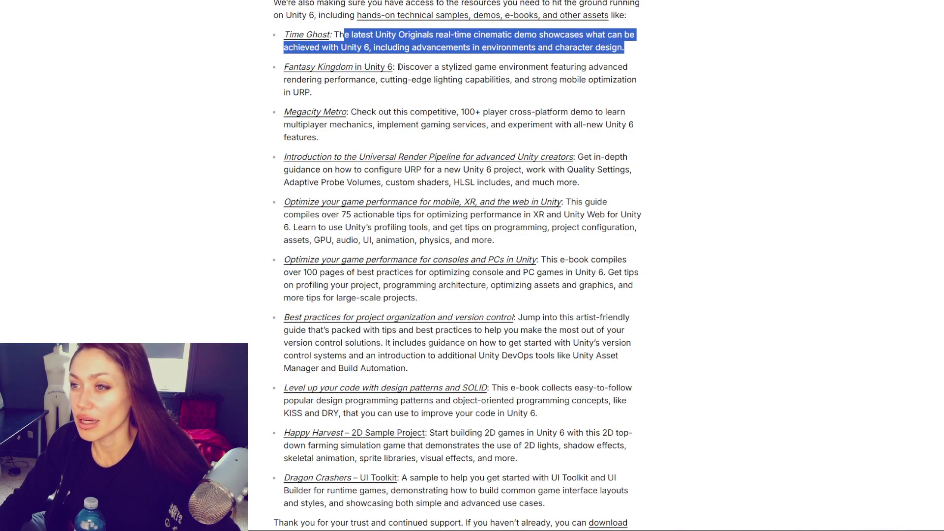
pyautogui.moveTo(398, 67)
pyautogui.mouseDown()
pyautogui.moveTo(631, 68)
pyautogui.moveTo(400, 80)
pyautogui.moveTo(652, 81)
pyautogui.mouseUp()
# Step: Visit the Fantasy Kingdom demo page, return, and highlight the Megacity Metro description
pyautogui.click(318, 72)
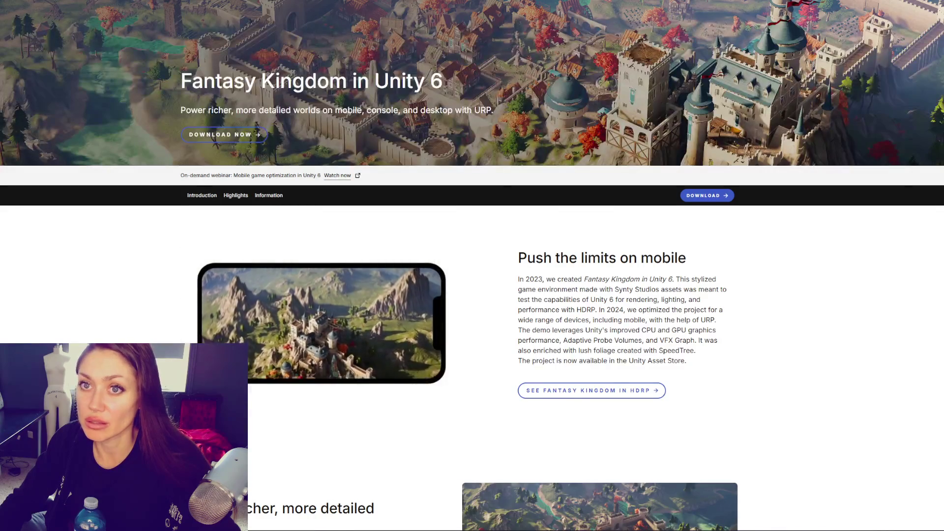
pyautogui.hotkey('alt', 'Left')
pyautogui.scroll(-1, 377, 74)
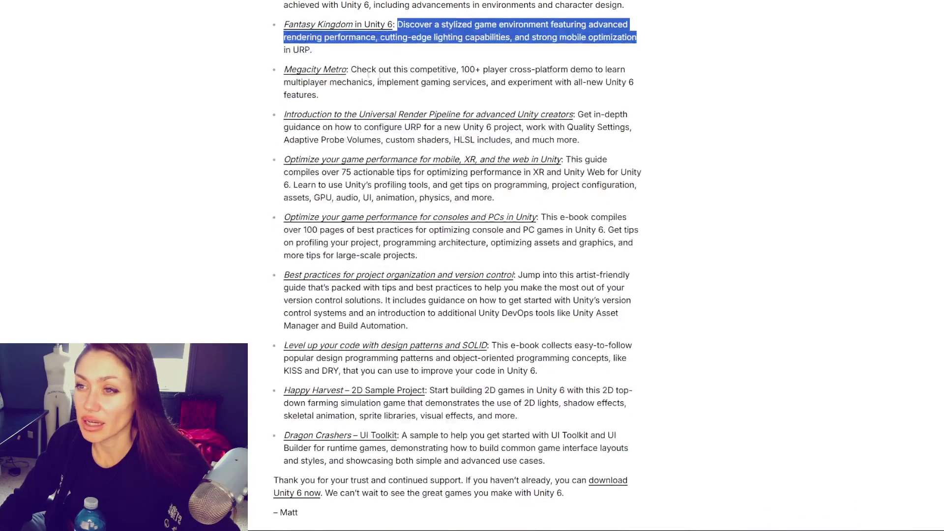
pyautogui.moveTo(350, 70); pyautogui.dragTo(384, 95)
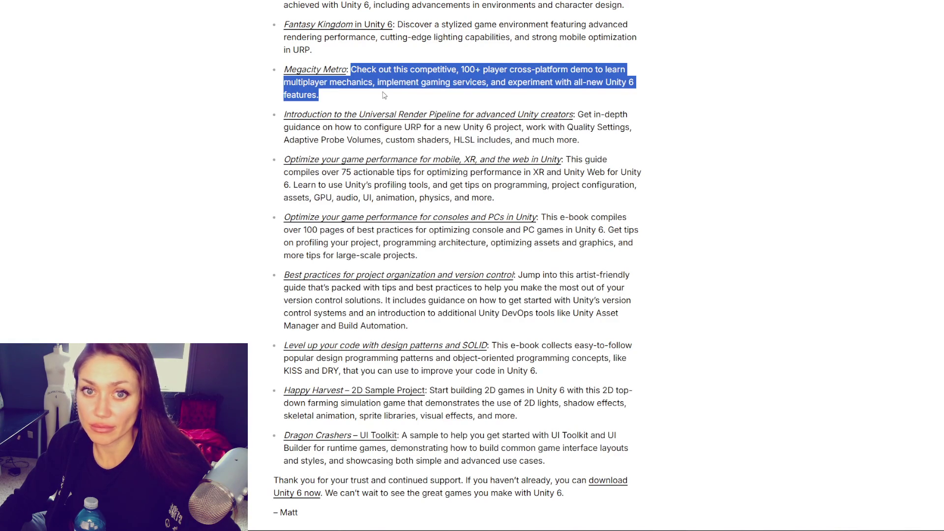
# Step: Highlight, then clear, the URP guide and the mobile, XR and web performance guide entries
pyautogui.scroll(-1, 384, 95)
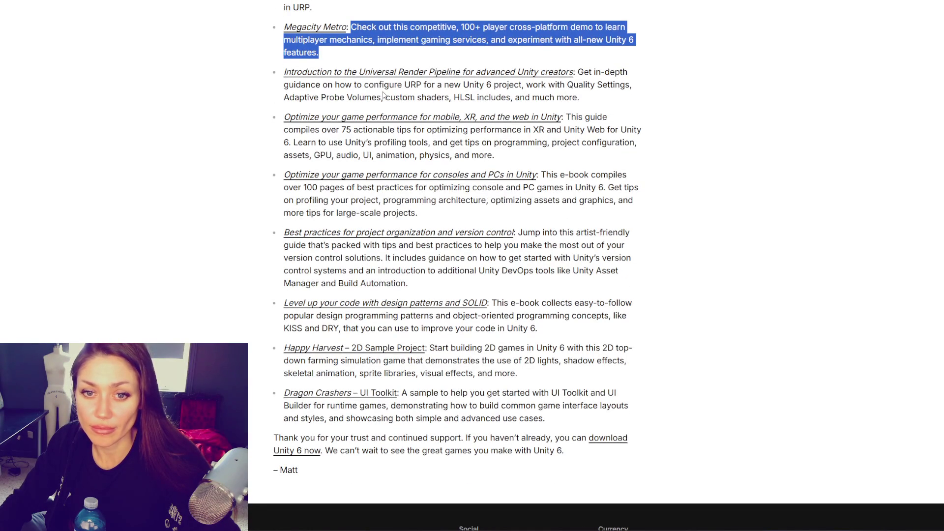
pyautogui.moveTo(266, 76)
pyautogui.mouseDown()
pyautogui.moveTo(419, 84)
pyautogui.moveTo(592, 74)
pyautogui.moveTo(515, 86)
pyautogui.moveTo(340, 88)
pyautogui.moveTo(596, 96)
pyautogui.mouseUp()
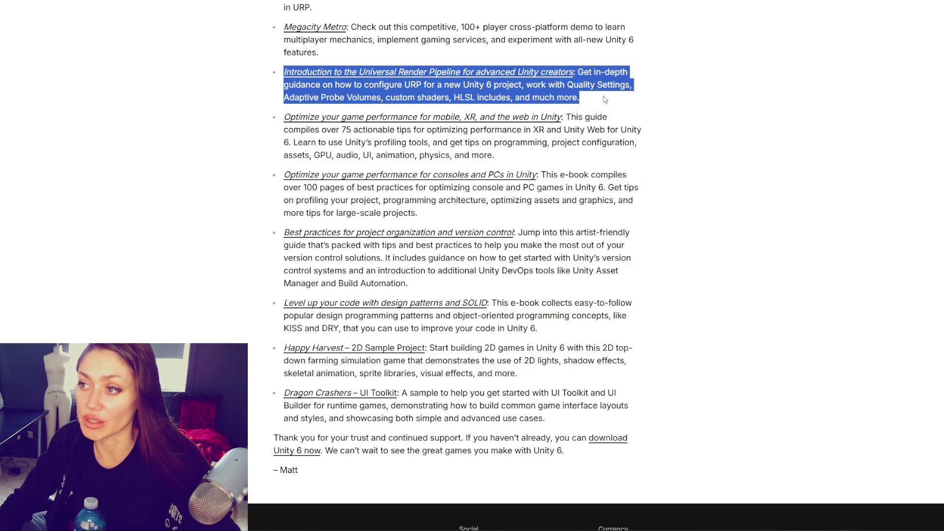
pyautogui.scroll(-1, 246, 123)
pyautogui.click(272, 89)
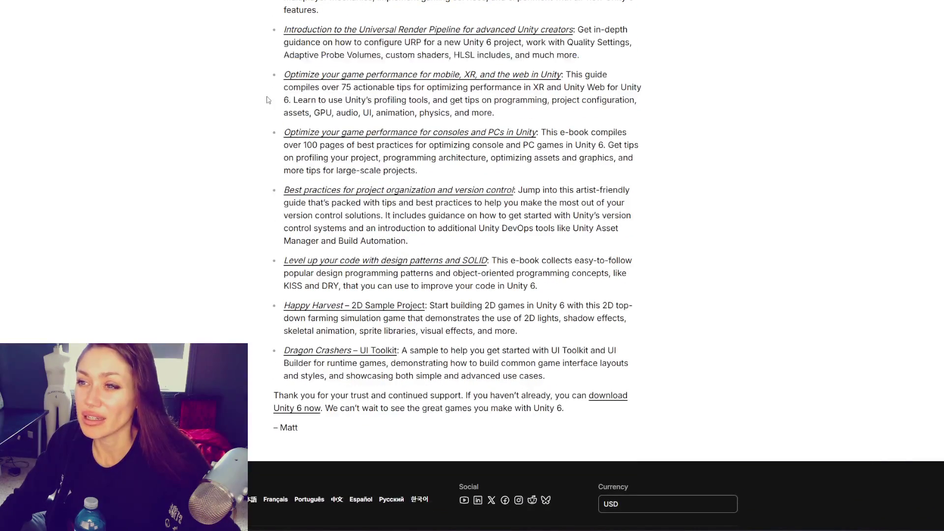
pyautogui.moveTo(284, 77)
pyautogui.mouseDown()
pyautogui.moveTo(561, 73)
pyautogui.moveTo(553, 61)
pyautogui.moveTo(604, 74)
pyautogui.mouseUp()
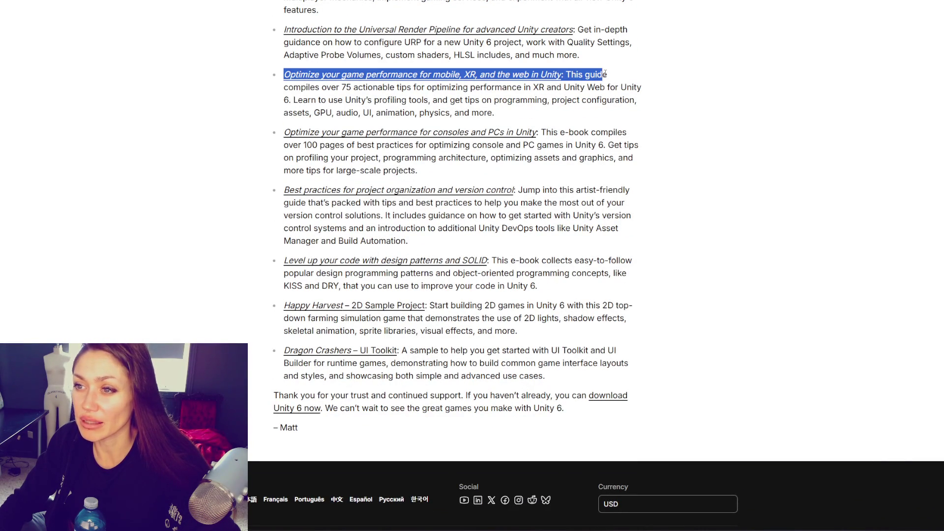
pyautogui.click(550, 100)
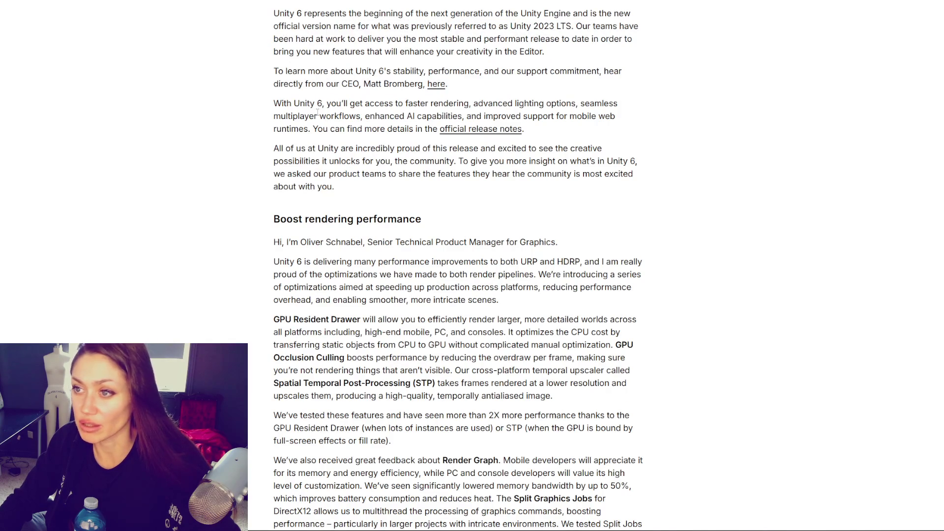
# Step: Highlight the 'With Unity 6' stability and faster rendering and lighting lines, then clear them
pyautogui.scroll(-3, 305, 101)
pyautogui.scroll(3, 307, 103)
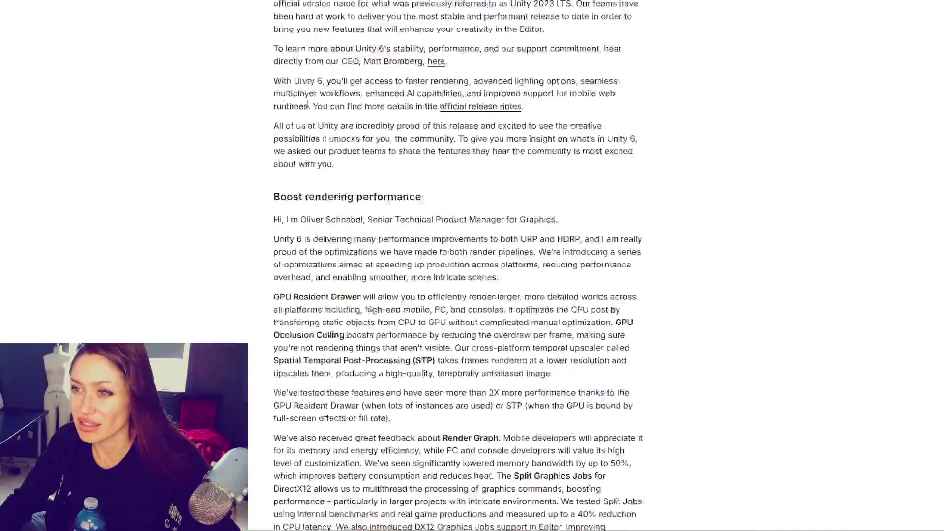
pyautogui.moveTo(297, 73); pyautogui.dragTo(320, 140)
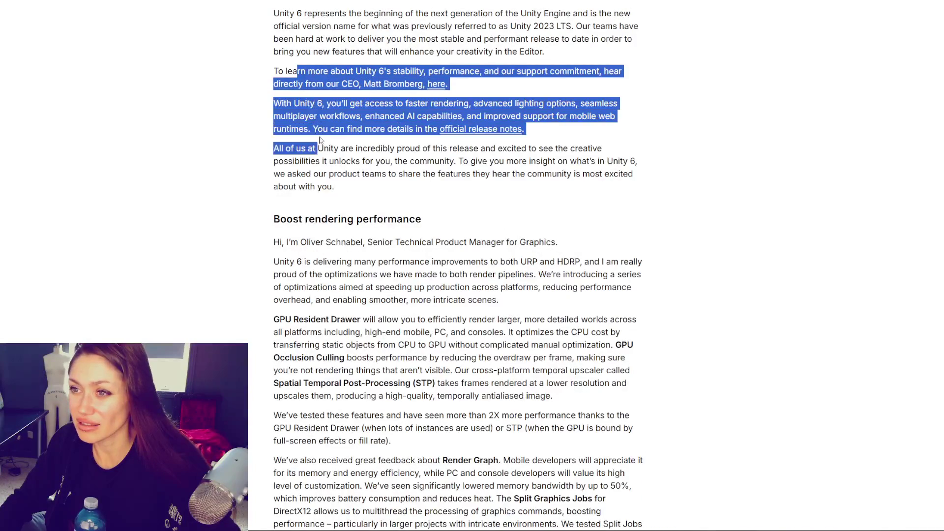
pyautogui.moveTo(405, 103)
pyautogui.mouseDown()
pyautogui.moveTo(571, 104)
pyautogui.moveTo(295, 117)
pyautogui.moveTo(448, 128)
pyautogui.moveTo(560, 117)
pyautogui.moveTo(633, 126)
pyautogui.mouseUp()
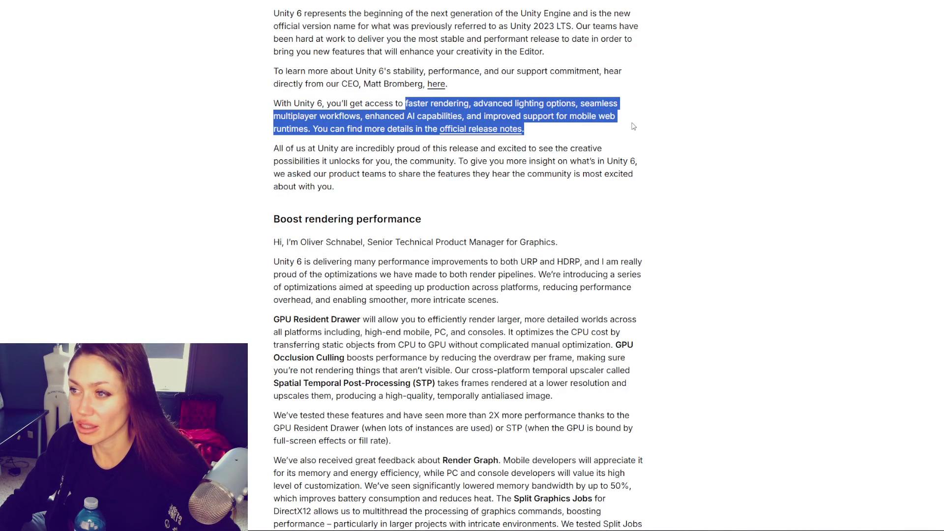
pyautogui.click(634, 127)
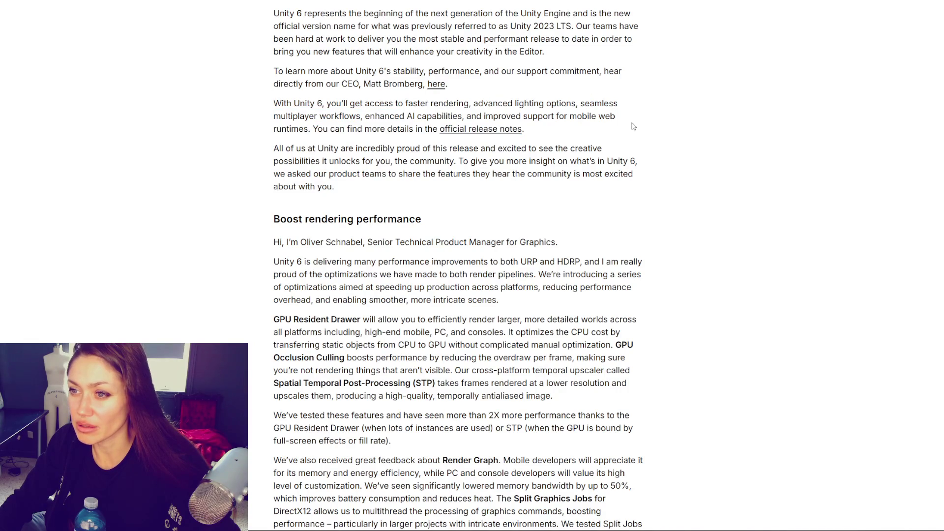
pyautogui.scroll(-3, 633, 126)
pyautogui.scroll(-4, 633, 124)
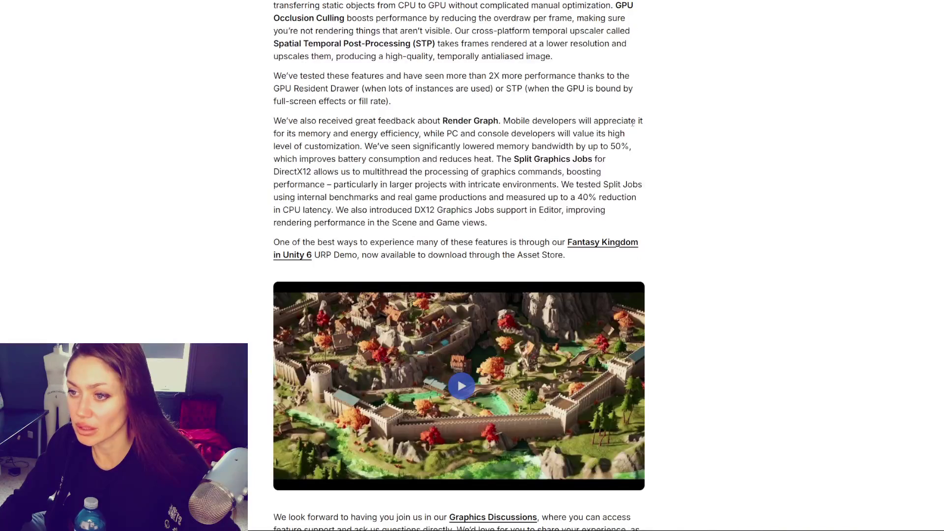
pyautogui.scroll(-5, 634, 126)
# Step: Highlight the 'Simplify multiplayer game creation' heading, then skim past Unity Web to Build Profiles
pyautogui.scroll(-5, 635, 131)
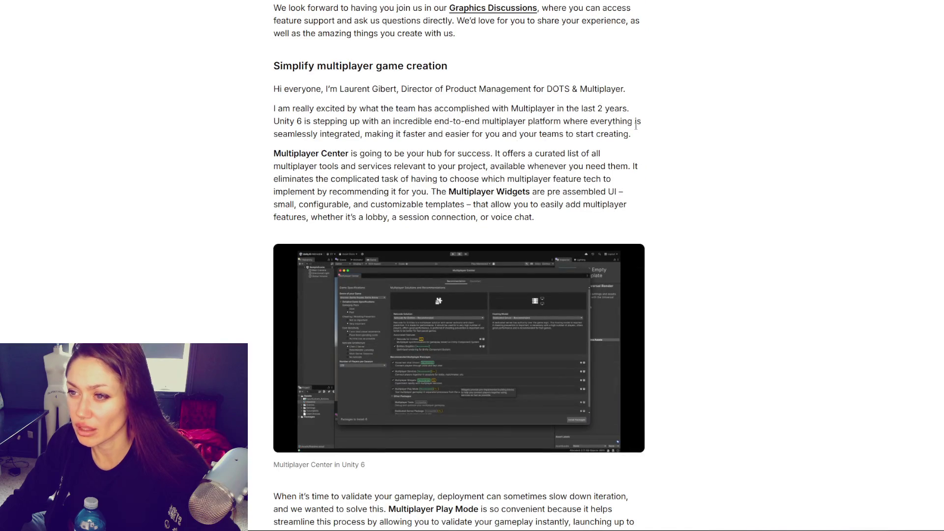
pyautogui.moveTo(270, 69)
pyautogui.mouseDown()
pyautogui.moveTo(475, 89)
pyautogui.moveTo(485, 67)
pyautogui.mouseUp()
pyautogui.scroll(1, 252, 101)
pyautogui.scroll(-3, 255, 104)
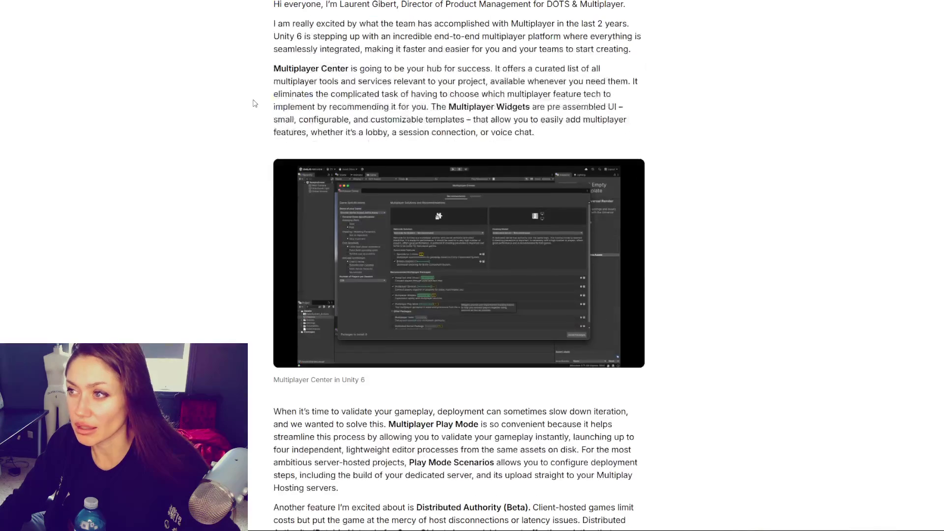
pyautogui.scroll(-10, 255, 100)
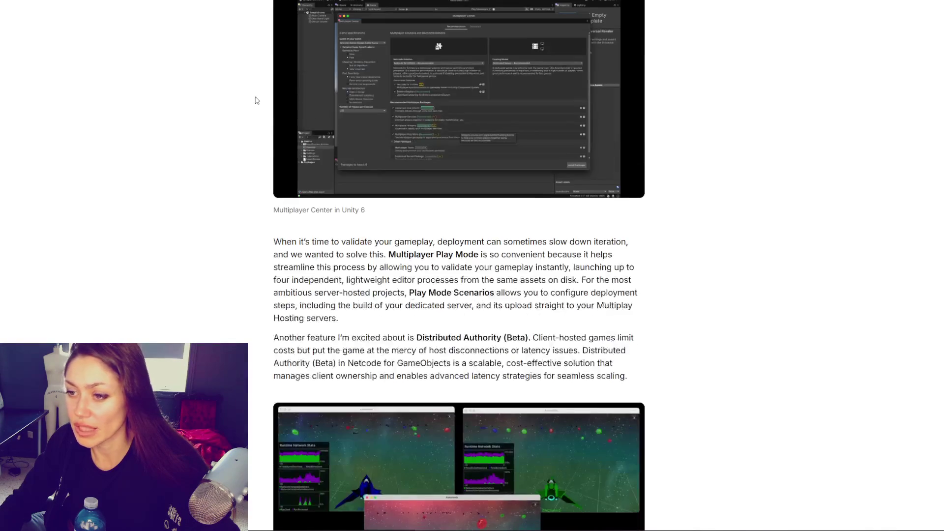
pyautogui.scroll(-3, 263, 97)
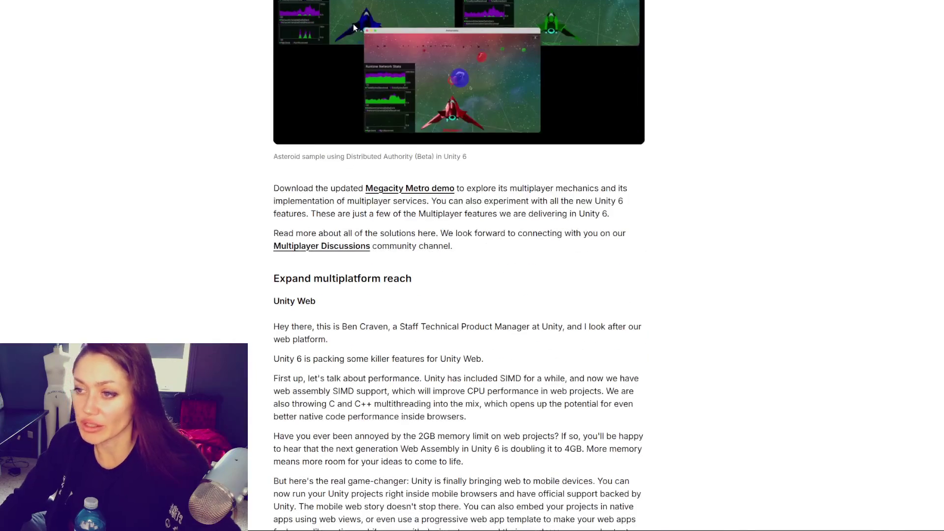
pyautogui.scroll(-4, 383, 314)
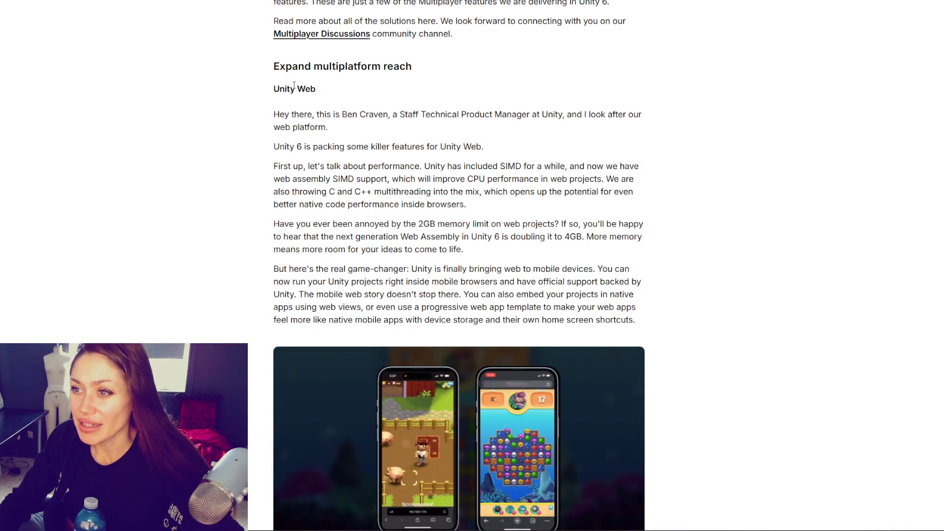
pyautogui.scroll(-10, 307, 81)
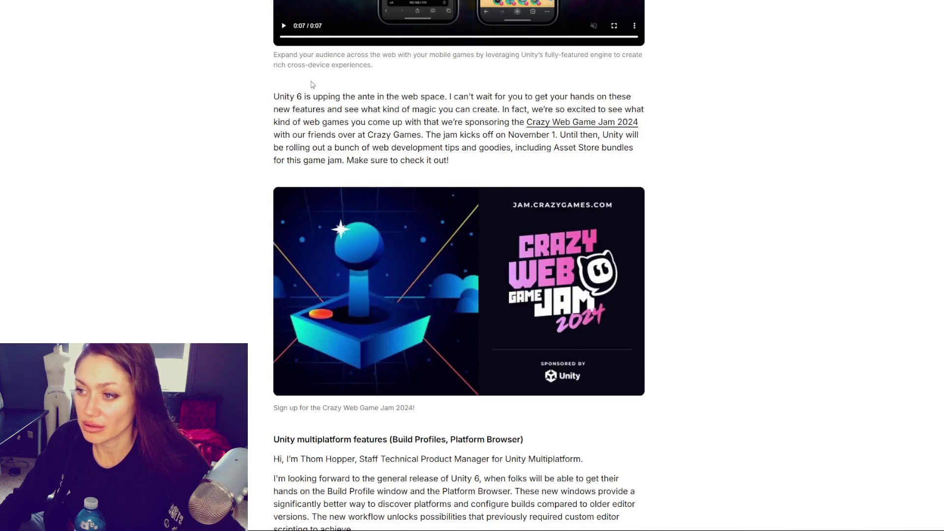
pyautogui.scroll(-5, 312, 85)
pyautogui.scroll(-2, 309, 84)
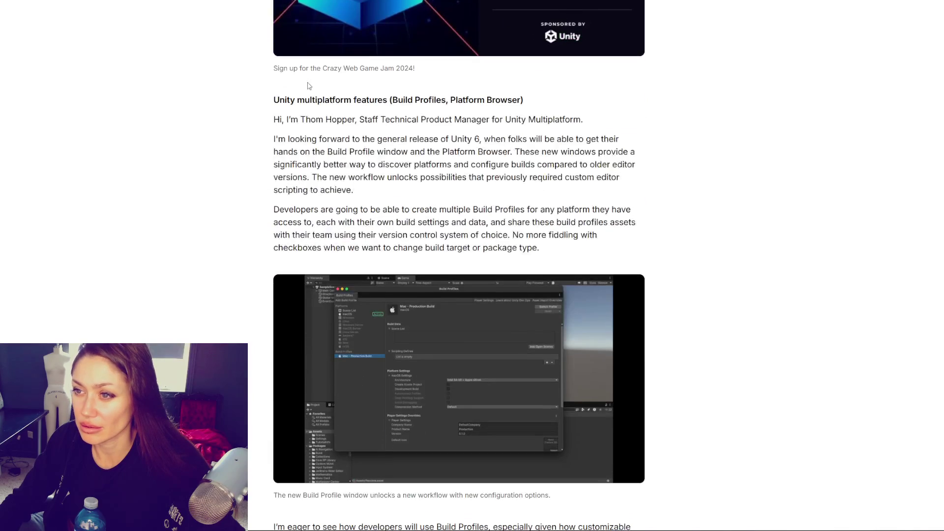
# Step: Highlight and clear the multiplatform features heading and the Build Profile window sentence
pyautogui.moveTo(291, 103)
pyautogui.mouseDown()
pyautogui.moveTo(527, 122)
pyautogui.moveTo(558, 98)
pyautogui.mouseUp()
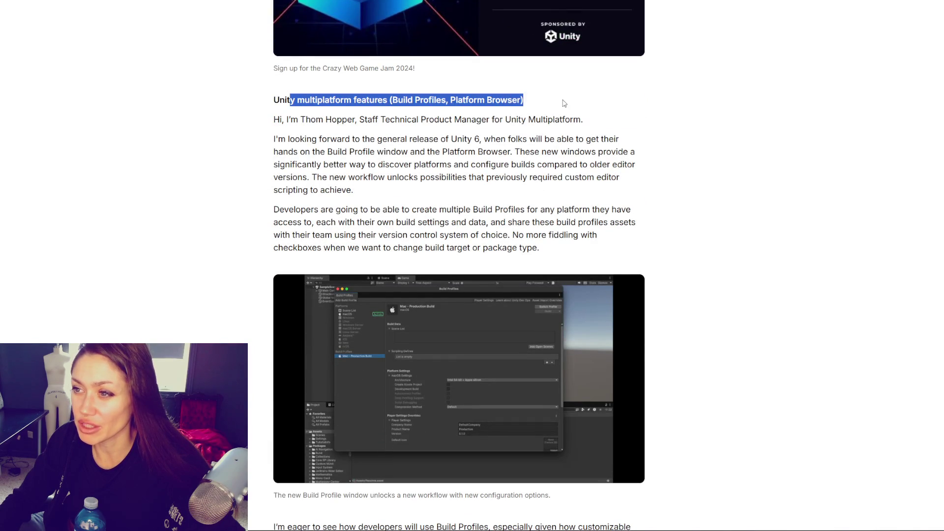
pyautogui.click(564, 103)
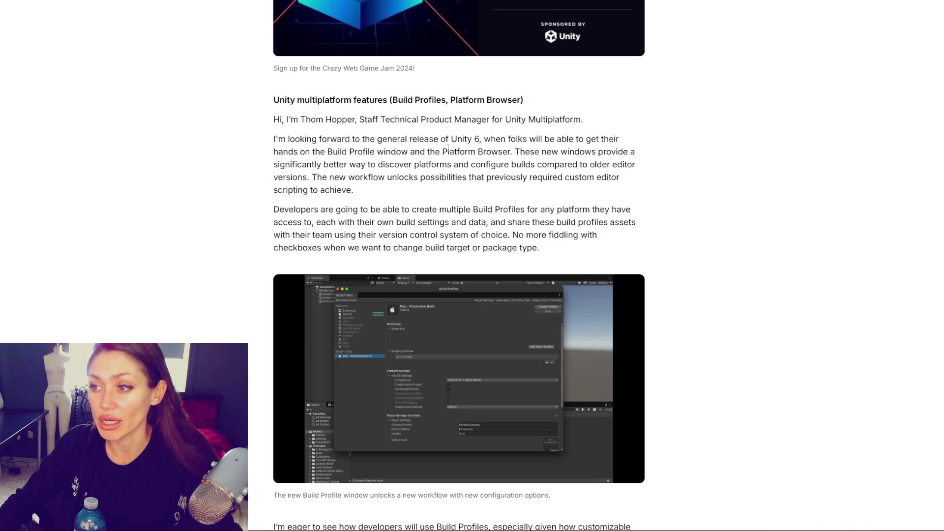
pyautogui.moveTo(508, 139); pyautogui.dragTo(509, 146)
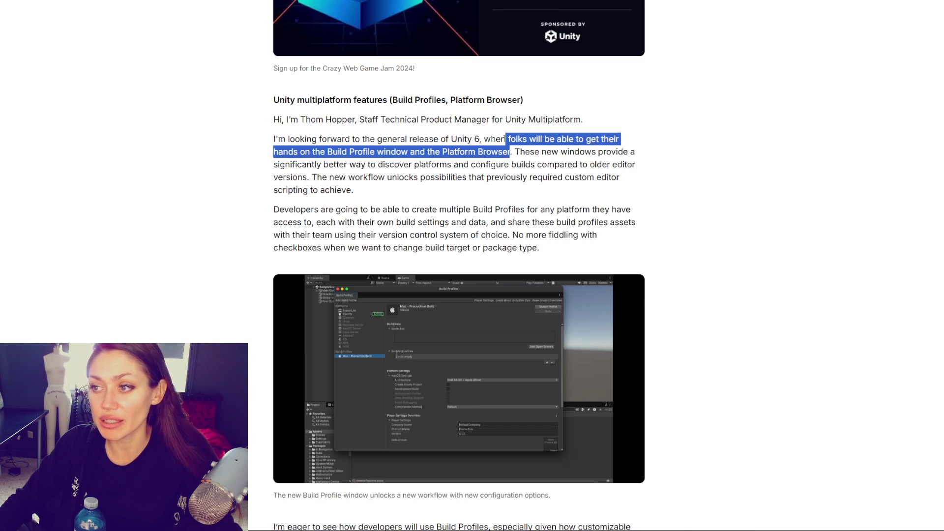
pyautogui.scroll(-2, 523, 151)
pyautogui.click(525, 64)
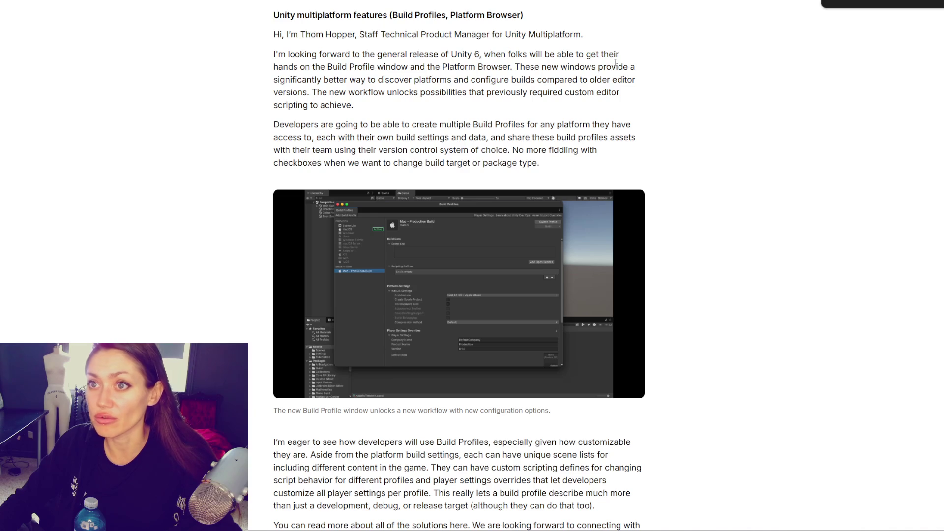
# Step: Jump to the article's end, then highlight the sentence on creating multiple Build Profiles
pyautogui.press('End')
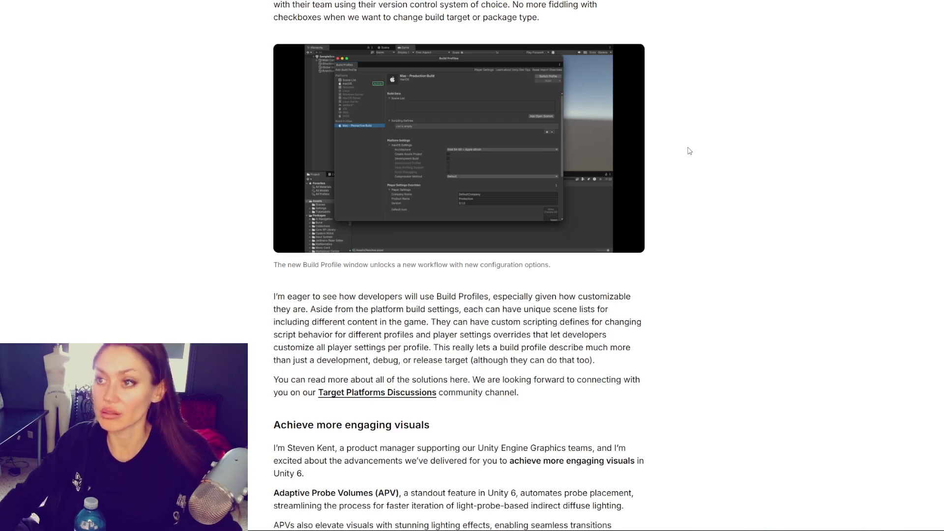
pyautogui.scroll(3, 689, 151)
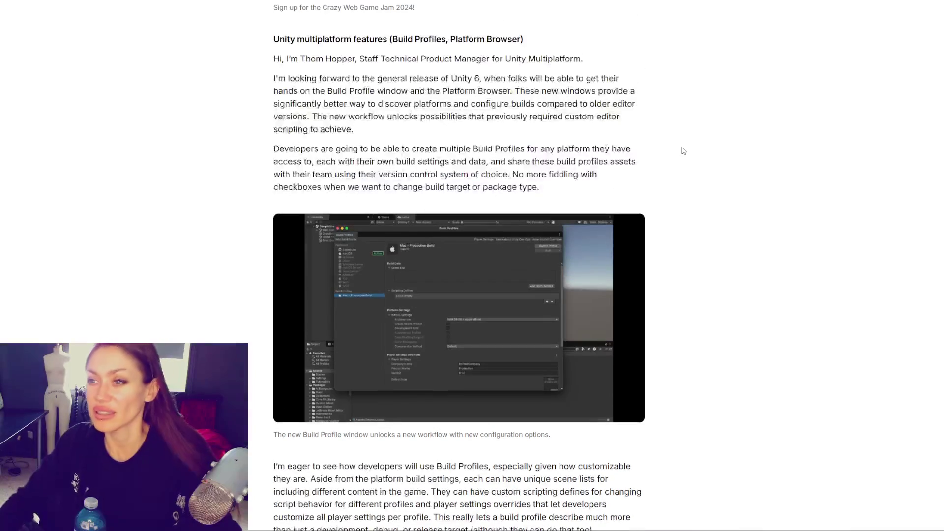
pyautogui.moveTo(307, 148)
pyautogui.mouseDown()
pyautogui.moveTo(450, 162)
pyautogui.moveTo(465, 150)
pyautogui.moveTo(593, 149)
pyautogui.moveTo(322, 161)
pyautogui.moveTo(646, 168)
pyautogui.moveTo(316, 188)
pyautogui.moveTo(334, 175)
pyautogui.moveTo(438, 188)
pyautogui.moveTo(514, 166)
pyautogui.moveTo(526, 177)
pyautogui.moveTo(323, 190)
pyautogui.moveTo(564, 192)
pyautogui.mouseUp()
pyautogui.scroll(-5, 697, 163)
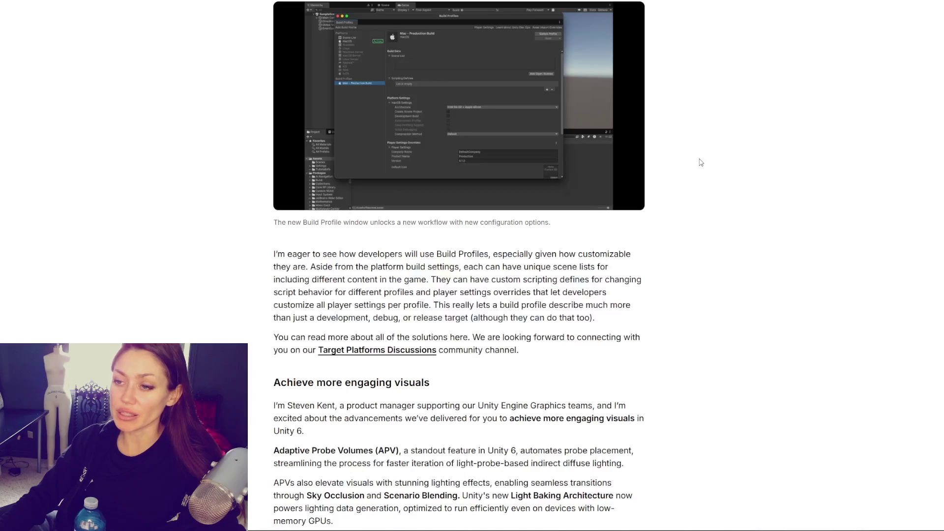
# Step: Highlight the 'I'm eager to see' sentences on customizing Build Profiles and player settings, then clear them
pyautogui.scroll(1, 699, 161)
pyautogui.moveTo(287, 168); pyautogui.dragTo(494, 182)
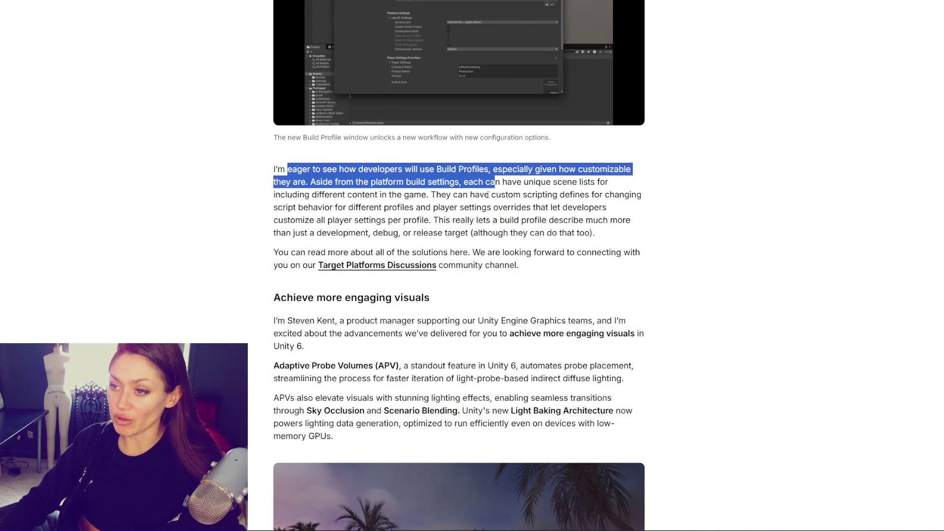
pyautogui.moveTo(397, 169)
pyautogui.mouseDown()
pyautogui.moveTo(408, 194)
pyautogui.moveTo(293, 196)
pyautogui.moveTo(292, 207)
pyautogui.moveTo(432, 195)
pyautogui.moveTo(699, 199)
pyautogui.moveTo(706, 209)
pyautogui.mouseUp()
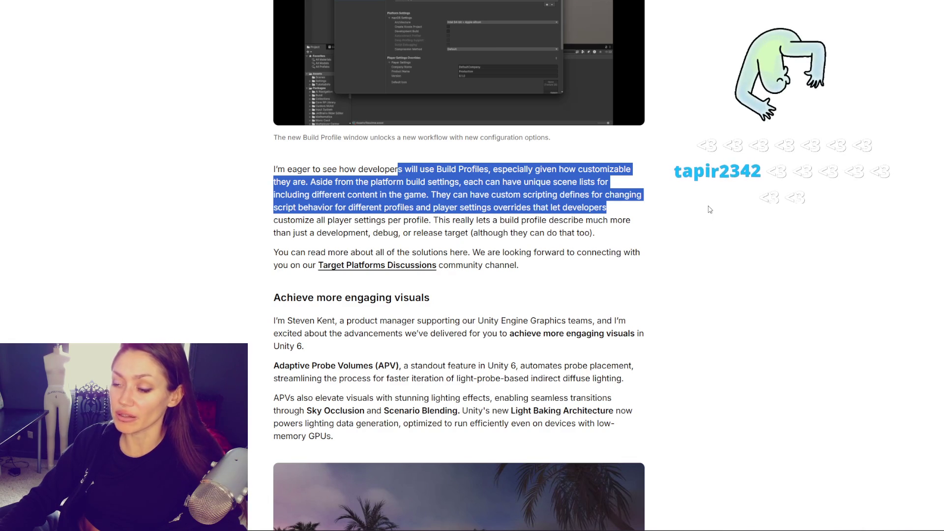
pyautogui.moveTo(710, 210); pyautogui.dragTo(716, 222)
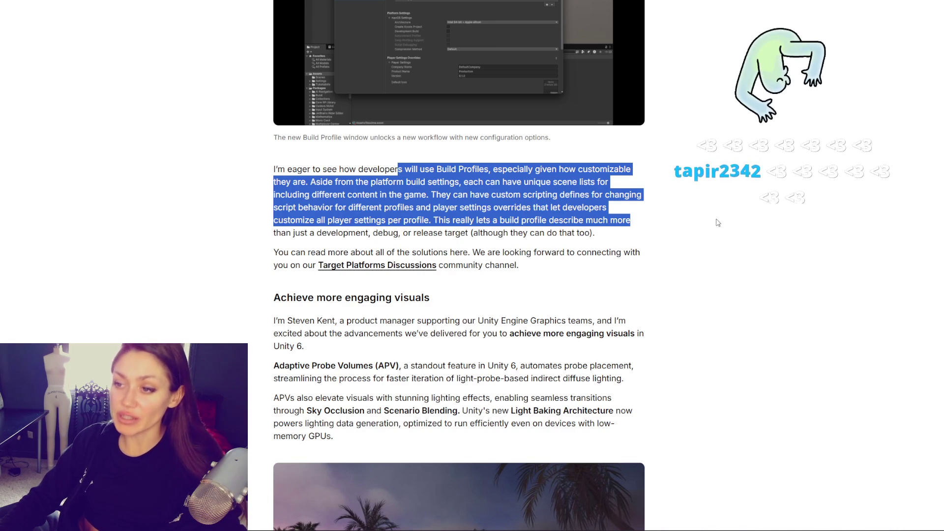
pyautogui.moveTo(429, 220); pyautogui.dragTo(667, 231)
pyautogui.moveTo(451, 220)
pyautogui.mouseDown()
pyautogui.moveTo(608, 221)
pyautogui.moveTo(325, 233)
pyautogui.moveTo(622, 233)
pyautogui.mouseUp()
pyautogui.click(240, 222)
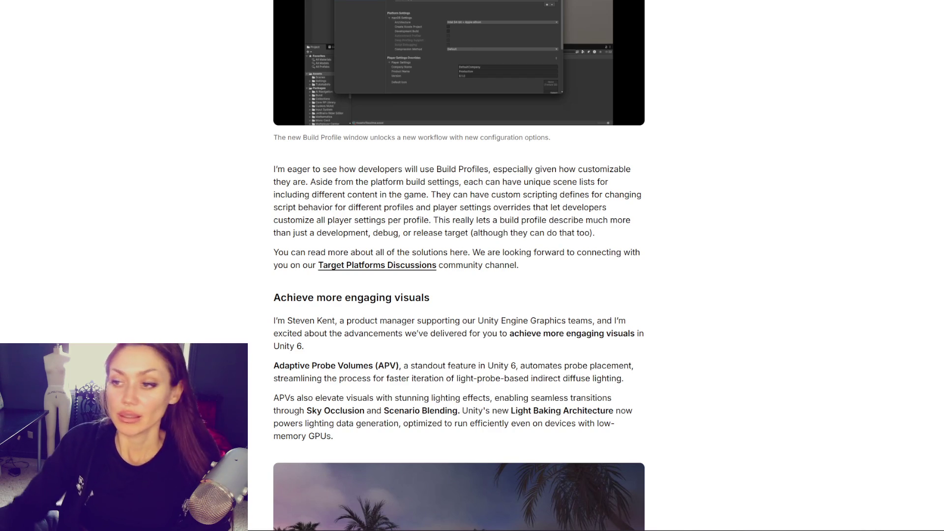
pyautogui.scroll(-1, 324, 277)
pyautogui.scroll(-5, 325, 278)
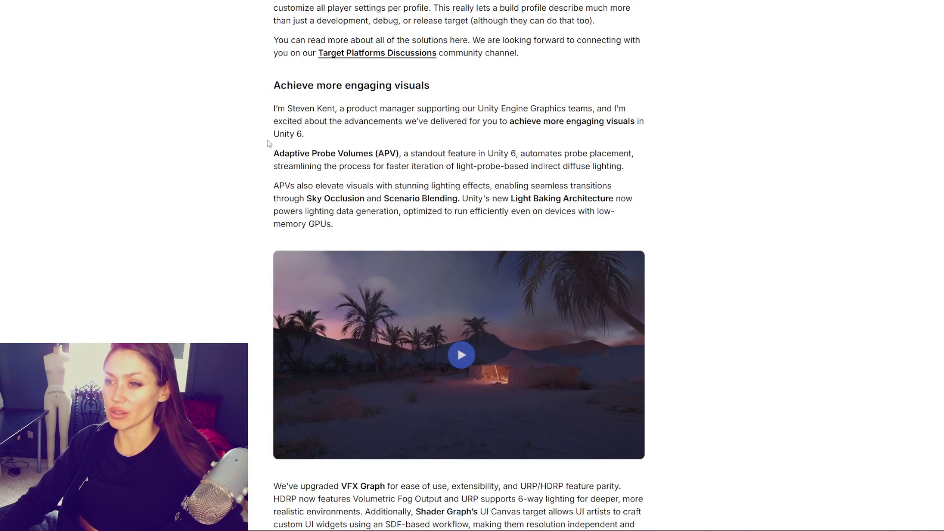
# Step: Highlight the Adaptive Probe Volumes standout-feature sentence
pyautogui.moveTo(270, 157); pyautogui.dragTo(422, 167)
pyautogui.click(433, 177)
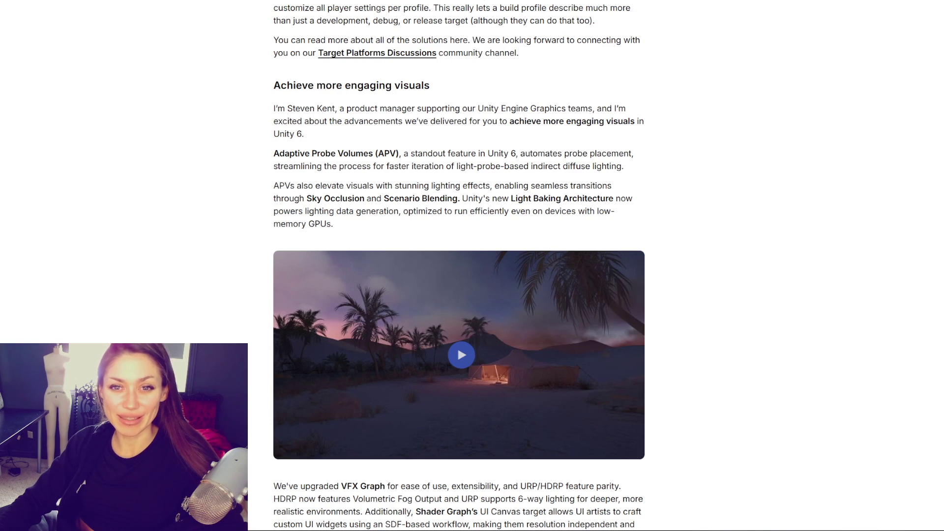
pyautogui.scroll(-1, 756, 173)
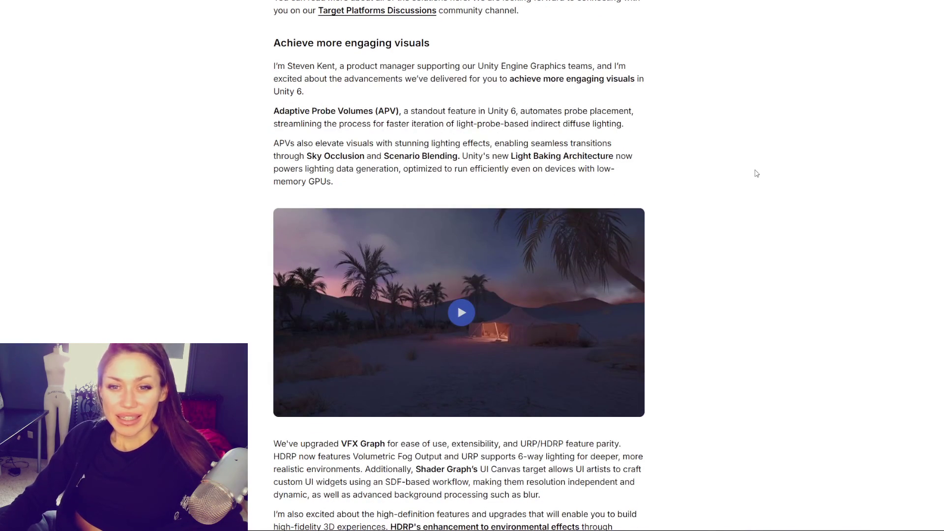
pyautogui.moveTo(400, 111)
pyautogui.mouseDown()
pyautogui.moveTo(631, 107)
pyautogui.moveTo(653, 127)
pyautogui.mouseUp()
pyautogui.click(308, 113)
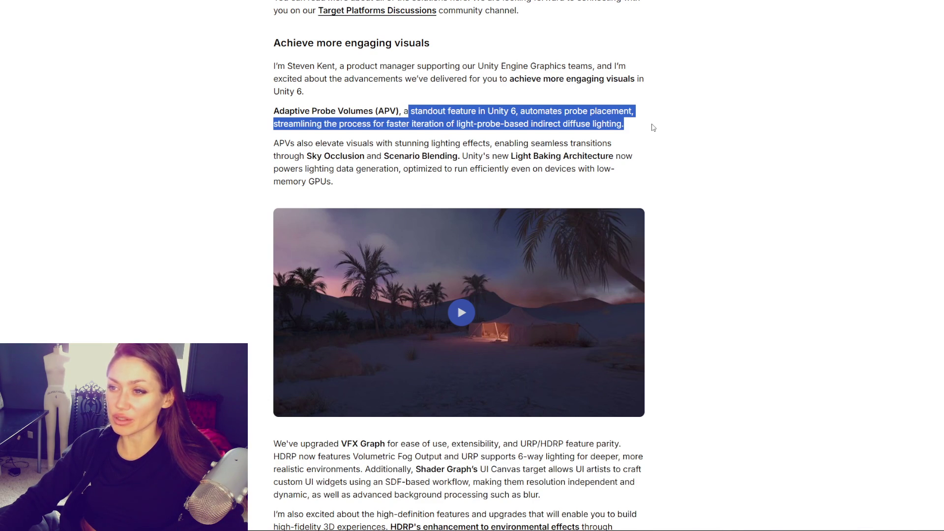
# Step: Start the embedded desert-oasis APV video playing
pyautogui.click(458, 305)
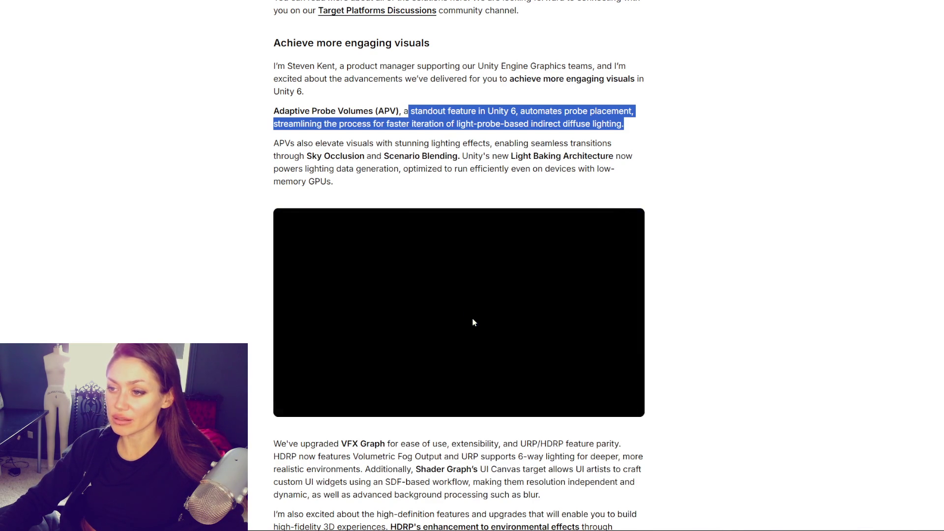
pyautogui.scroll(-1, 775, 342)
pyautogui.scroll(-1, 776, 342)
# Step: Watch the APV video full screen, skip to the night scene, then exit and pause at 0:50
pyautogui.press('f')
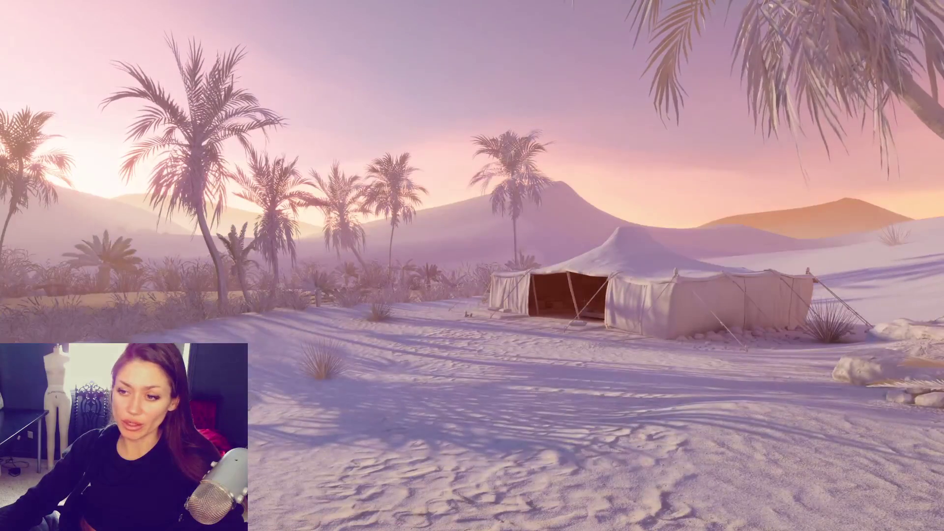
pyautogui.moveTo(690, 523)
pyautogui.mouseDown()
pyautogui.moveTo(912, 525)
pyautogui.moveTo(824, 524)
pyautogui.mouseUp()
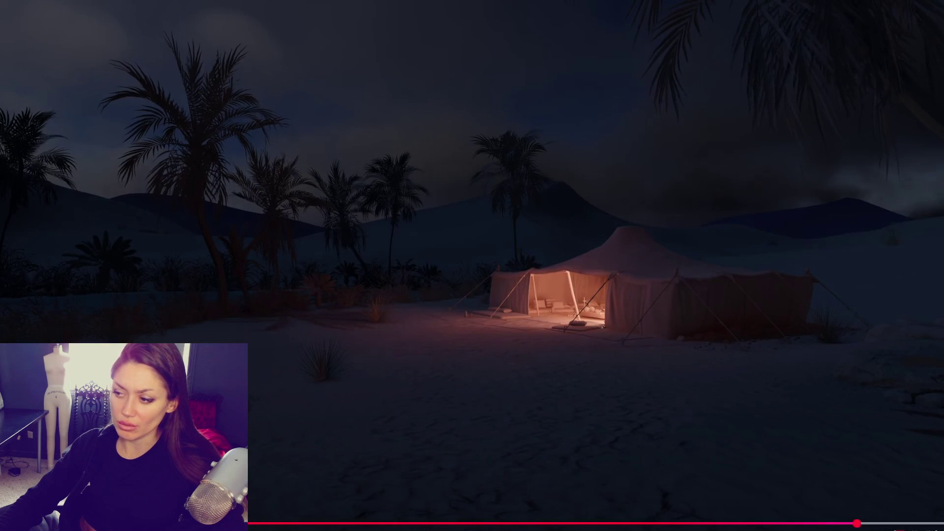
pyautogui.press('Escape')
pyautogui.click(397, 166)
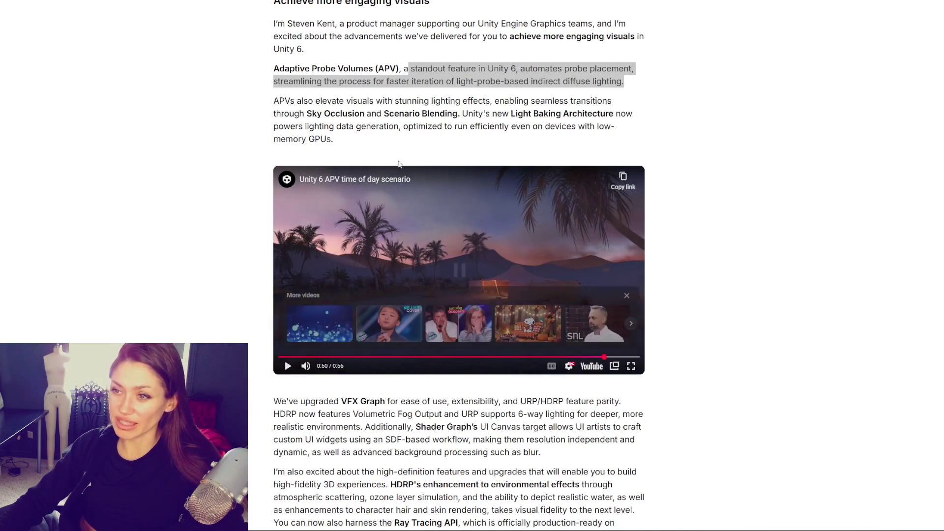
# Step: Dismiss the More videos strip and highlight the APVs lighting-effects sentence
pyautogui.click(374, 109)
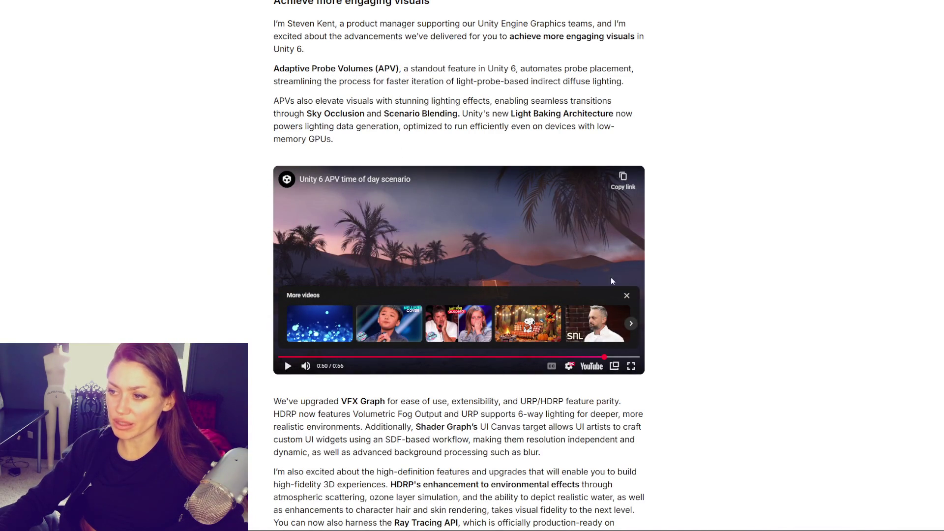
pyautogui.click(627, 296)
pyautogui.moveTo(274, 69); pyautogui.dragTo(374, 101)
pyautogui.moveTo(274, 100)
pyautogui.mouseDown()
pyautogui.moveTo(339, 100)
pyautogui.moveTo(431, 129)
pyautogui.moveTo(429, 140)
pyautogui.mouseUp()
pyautogui.click(468, 114)
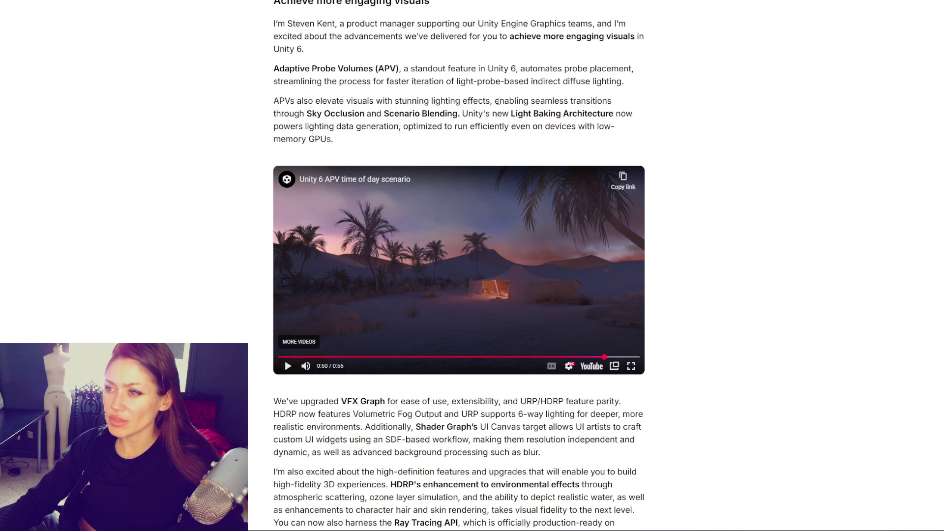
# Step: Highlight 'Sky Occlusion and Scenario Blending', then just 'Scenario Blending', and scroll on
pyautogui.moveTo(306, 113)
pyautogui.mouseDown()
pyautogui.moveTo(468, 116)
pyautogui.moveTo(456, 123)
pyautogui.mouseUp()
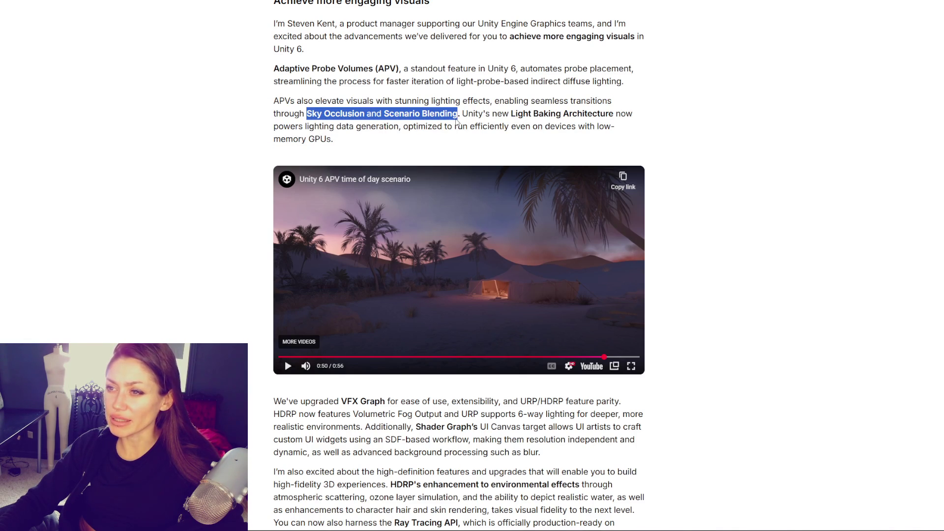
pyautogui.moveTo(384, 113); pyautogui.dragTo(459, 116)
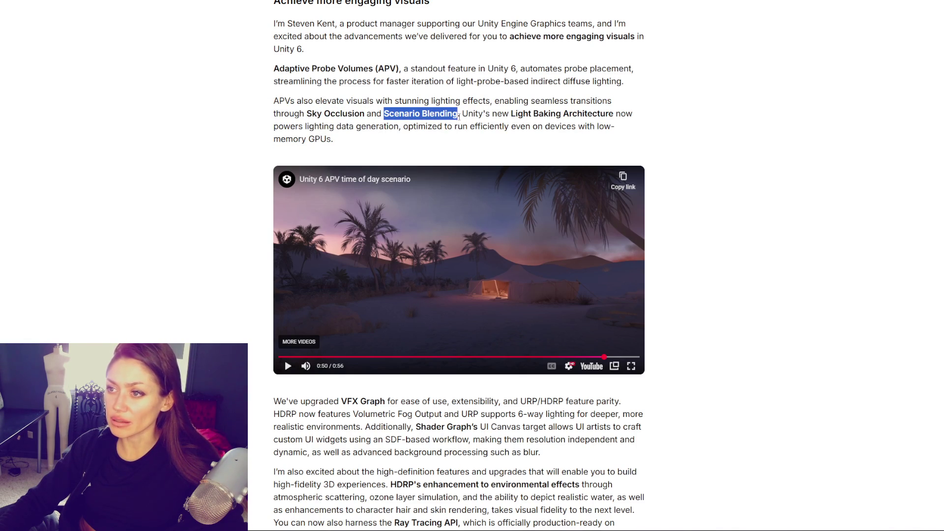
pyautogui.click(490, 124)
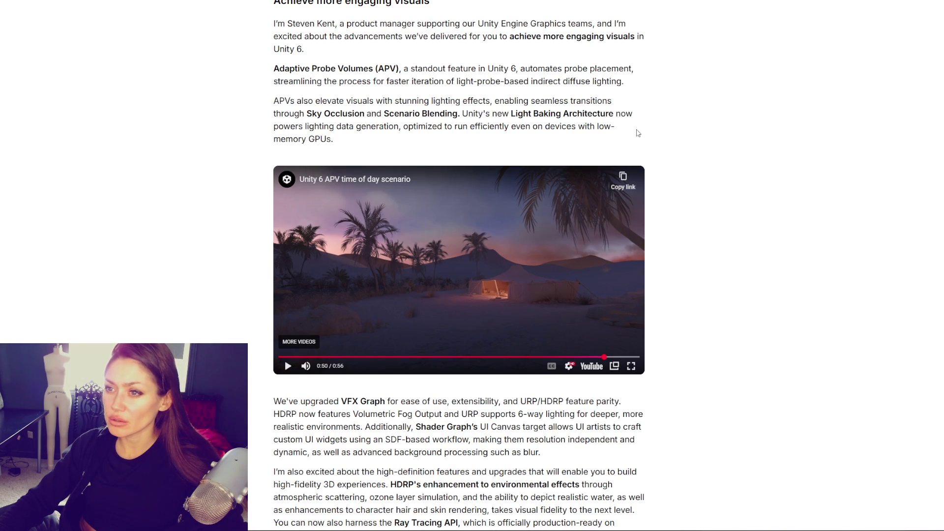
pyautogui.scroll(-5, 638, 132)
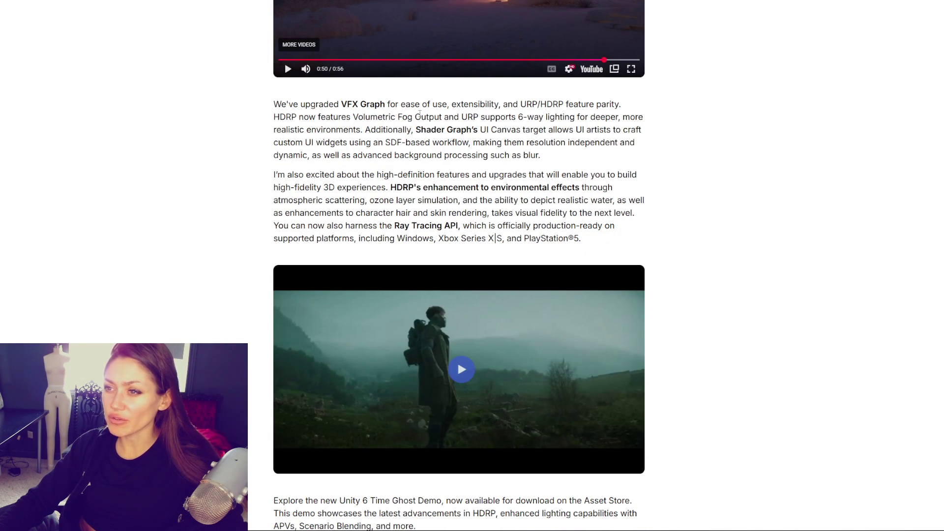
# Step: Highlight the feature-parity, Volumetric Fog and 6-way lighting, and Shader Graph UI Canvas sentences
pyautogui.moveTo(449, 104)
pyautogui.mouseDown()
pyautogui.moveTo(631, 108)
pyautogui.moveTo(337, 117)
pyautogui.mouseUp()
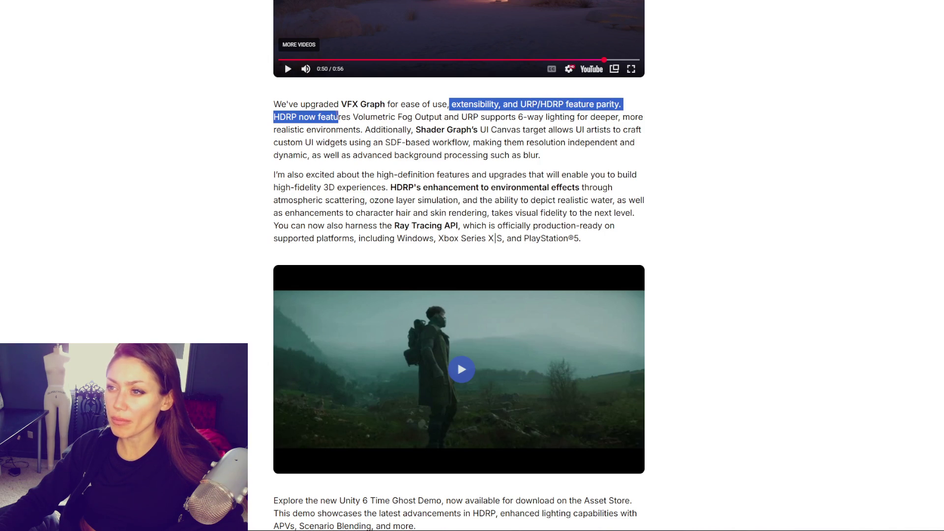
pyautogui.click(539, 104)
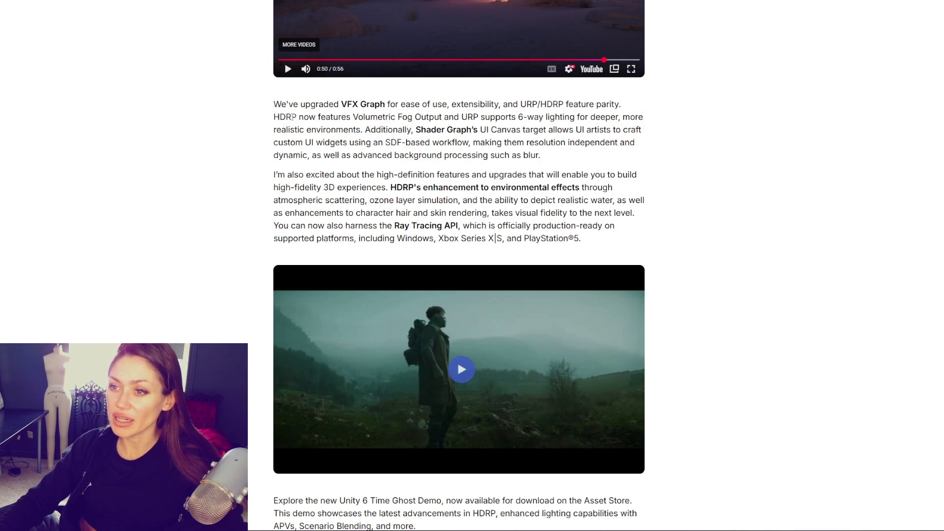
pyautogui.moveTo(274, 117)
pyautogui.mouseDown()
pyautogui.moveTo(610, 126)
pyautogui.moveTo(366, 130)
pyautogui.mouseUp()
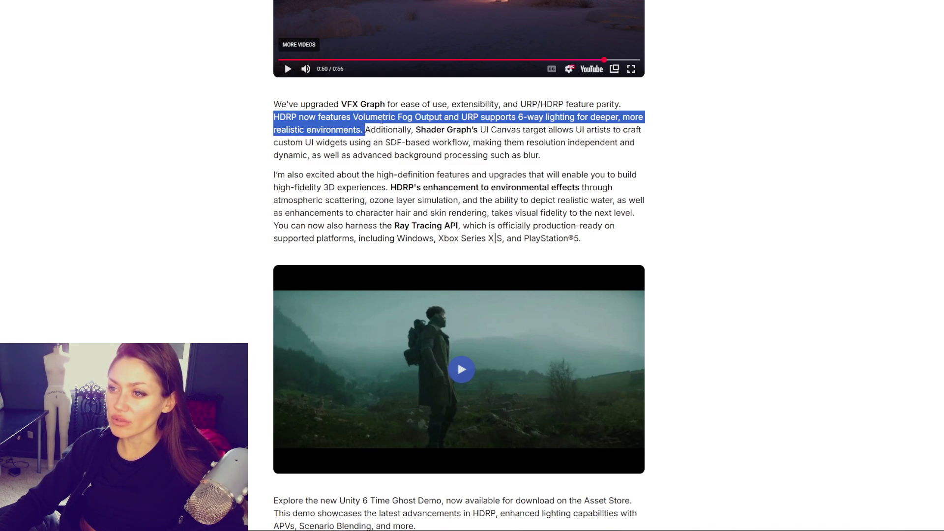
pyautogui.moveTo(370, 130)
pyautogui.mouseDown()
pyautogui.moveTo(649, 132)
pyautogui.moveTo(353, 155)
pyautogui.moveTo(370, 143)
pyautogui.moveTo(564, 143)
pyautogui.moveTo(573, 157)
pyautogui.mouseUp()
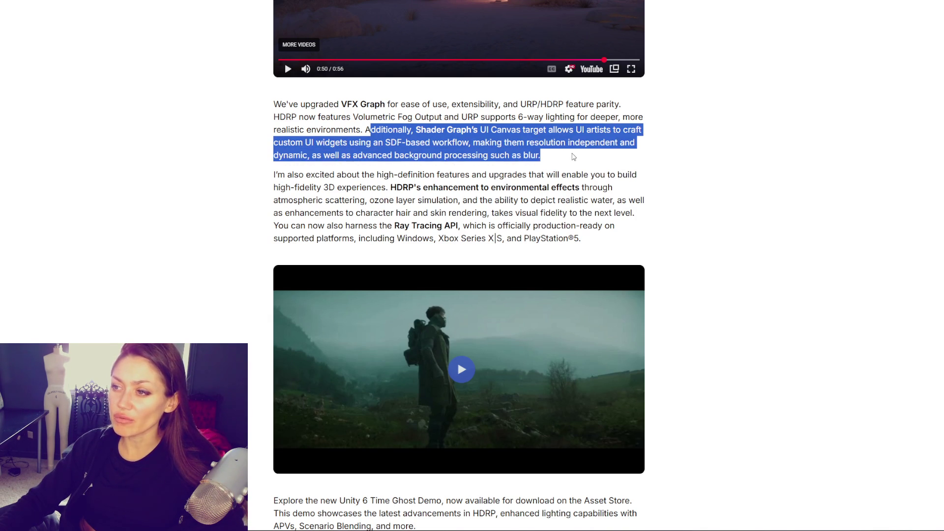
pyautogui.click(574, 156)
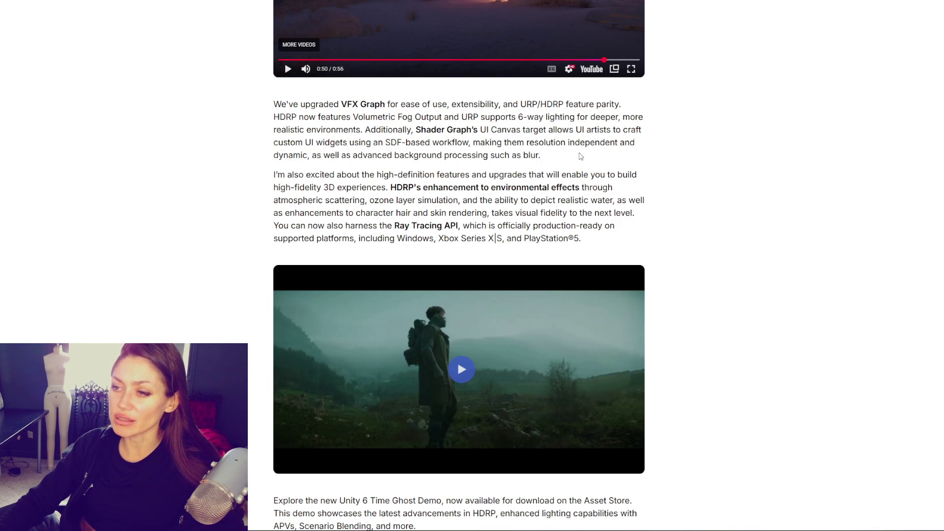
# Step: Select the entire VFX Graph paragraph, then scroll down toward the Time Ghost section
pyautogui.scroll(-1, 581, 157)
pyautogui.tripleClick(467, 115)
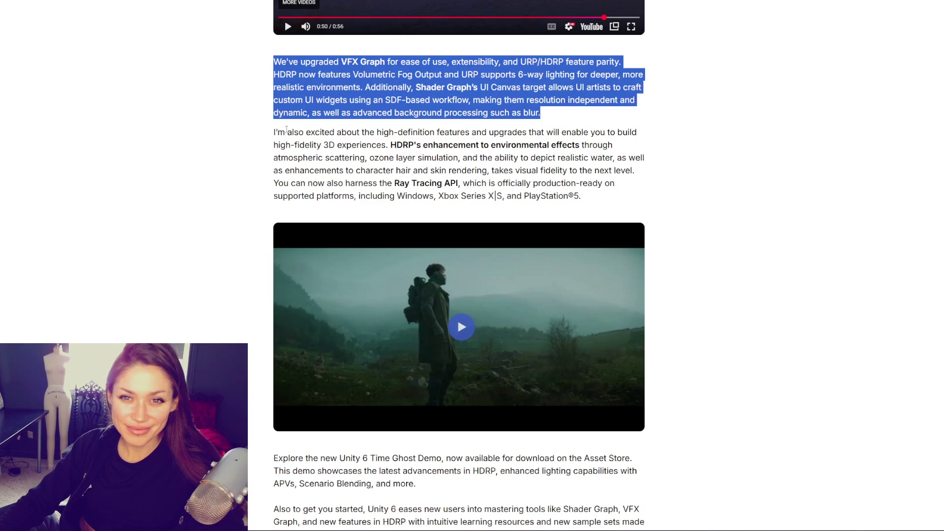
pyautogui.click(300, 157)
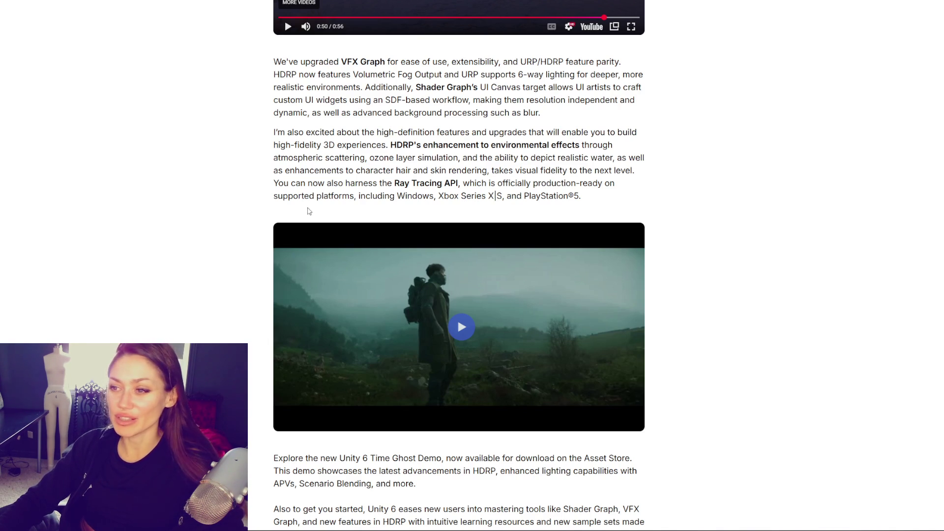
pyautogui.scroll(-1, 357, 124)
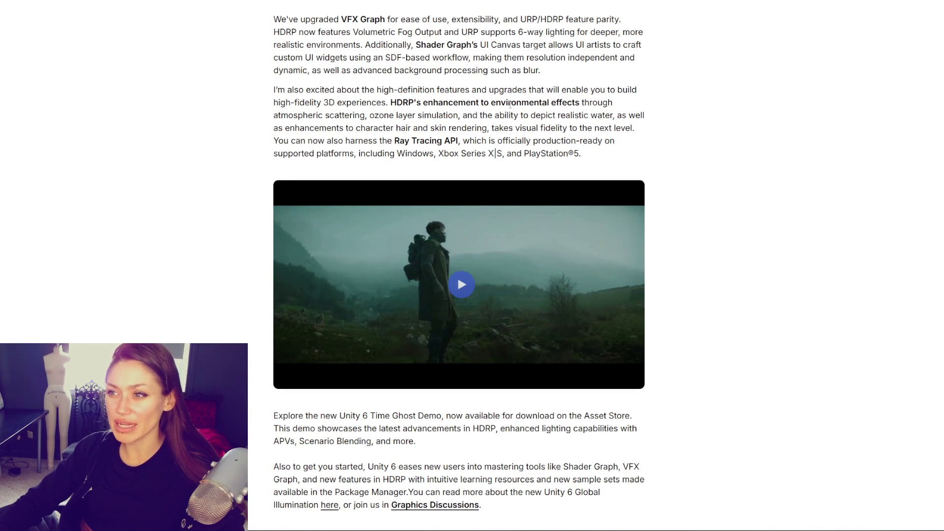
pyautogui.scroll(-1, 541, 133)
pyautogui.scroll(1, 669, 147)
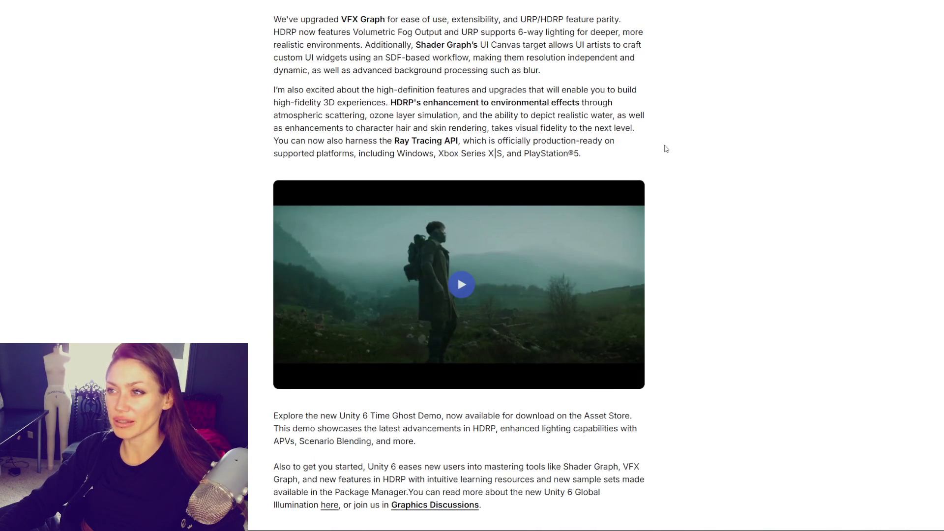
# Step: Try several highlights of the VFX Graph paragraph's opening, starting at 'We've upgraded'
pyautogui.moveTo(273, 21)
pyautogui.mouseDown()
pyautogui.moveTo(354, 58)
pyautogui.moveTo(614, 91)
pyautogui.mouseUp()
pyautogui.click(568, 134)
pyautogui.moveTo(272, 20); pyautogui.dragTo(335, 43)
pyautogui.click(336, 39)
pyautogui.moveTo(274, 19); pyautogui.dragTo(565, 91)
pyautogui.click(587, 94)
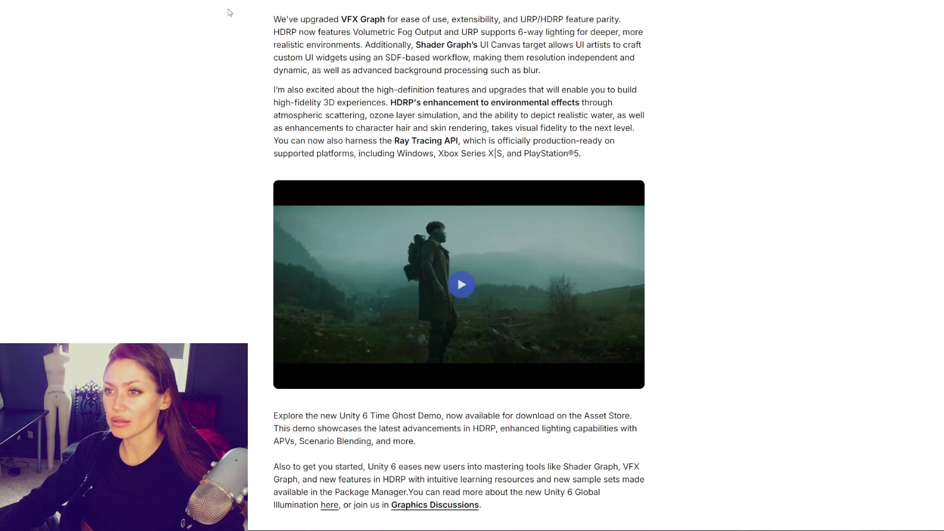
pyautogui.moveTo(272, 20); pyautogui.dragTo(340, 20)
pyautogui.click(275, 22)
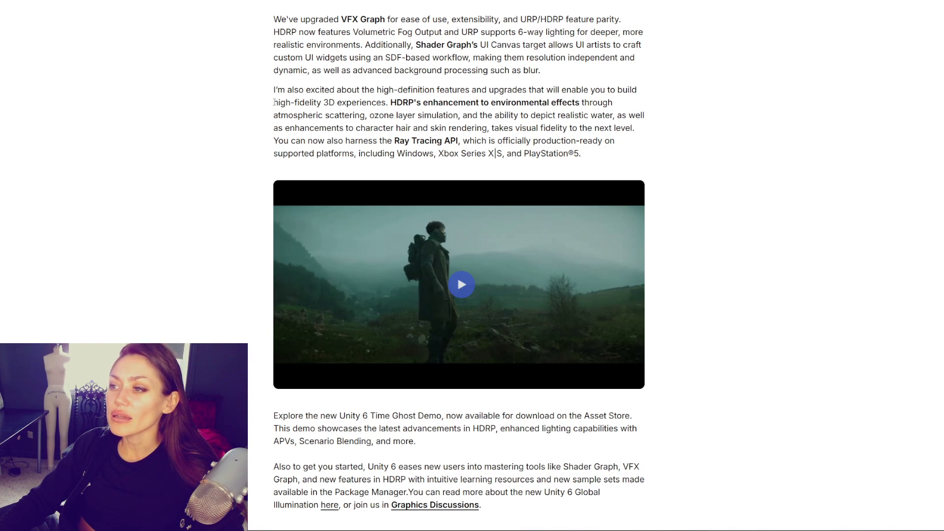
# Step: Highlight the realistic water, hair and skin rendering and production-ready Ray Tracing API passage
pyautogui.moveTo(274, 103)
pyautogui.mouseDown()
pyautogui.moveTo(579, 102)
pyautogui.moveTo(325, 115)
pyautogui.moveTo(426, 119)
pyautogui.mouseUp()
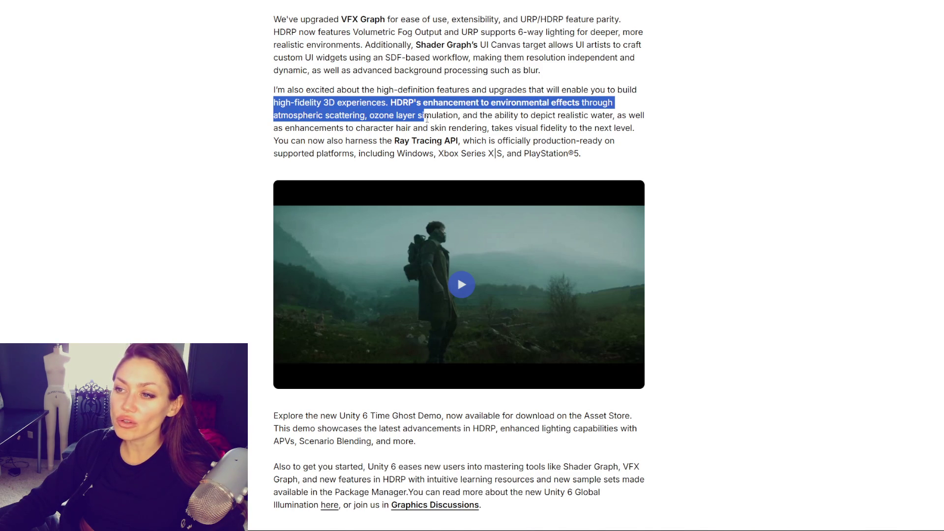
pyautogui.click(473, 123)
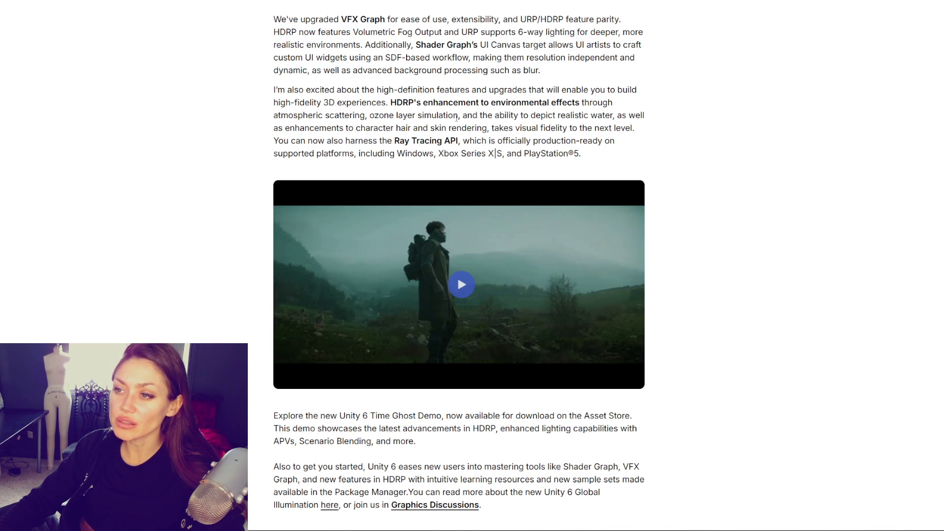
pyautogui.moveTo(464, 115); pyautogui.dragTo(669, 118)
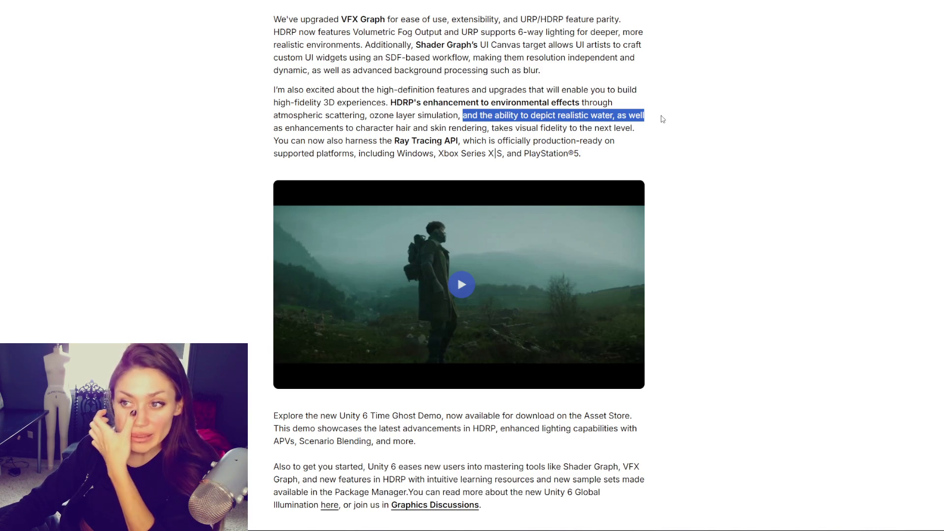
pyautogui.moveTo(463, 115)
pyautogui.mouseDown()
pyautogui.moveTo(486, 116)
pyautogui.moveTo(450, 128)
pyautogui.moveTo(610, 129)
pyautogui.moveTo(621, 141)
pyautogui.moveTo(334, 141)
pyautogui.moveTo(605, 141)
pyautogui.moveTo(369, 141)
pyautogui.moveTo(373, 154)
pyautogui.moveTo(592, 141)
pyautogui.mouseUp()
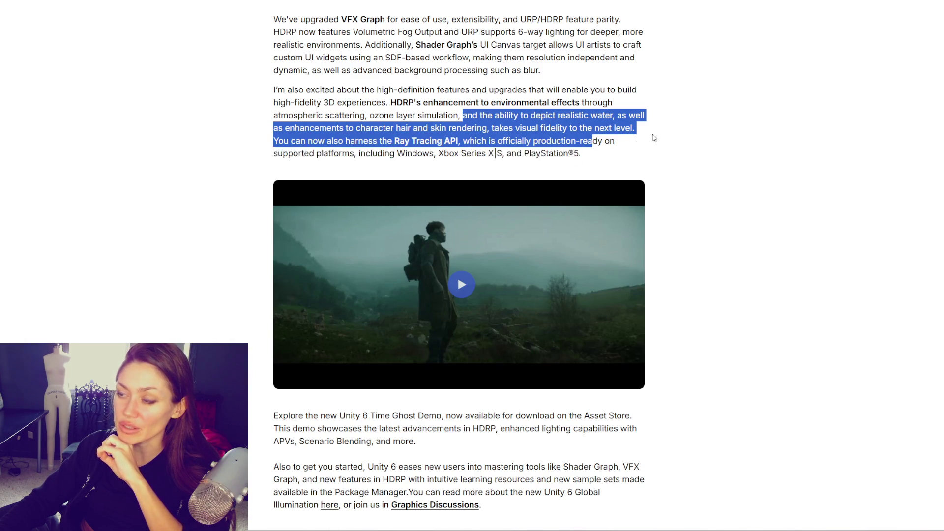
pyautogui.scroll(-2, 701, 107)
pyautogui.scroll(-3, 693, 99)
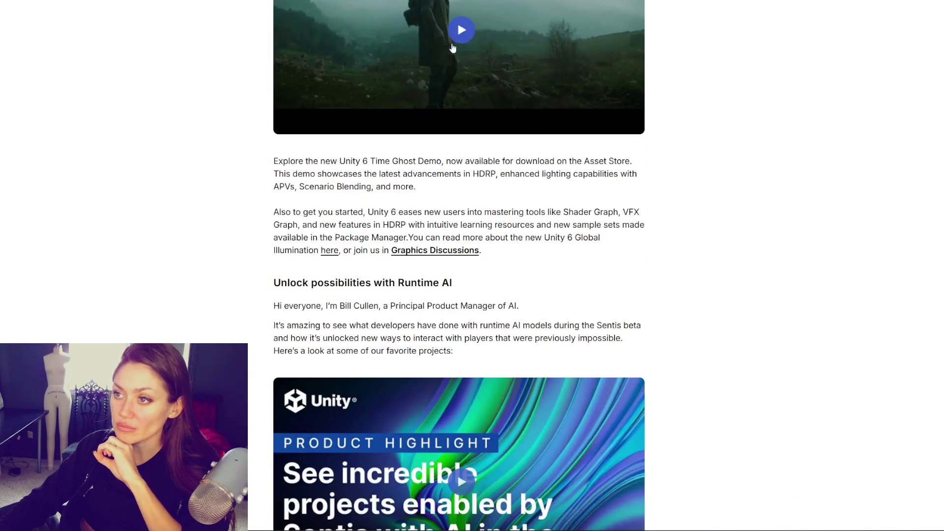
# Step: Watch the Time Ghost in Unity 6 demo fullscreen to its end, then return to the article
pyautogui.click(560, 173)
pyautogui.scroll(4, 560, 173)
pyautogui.click(619, 340)
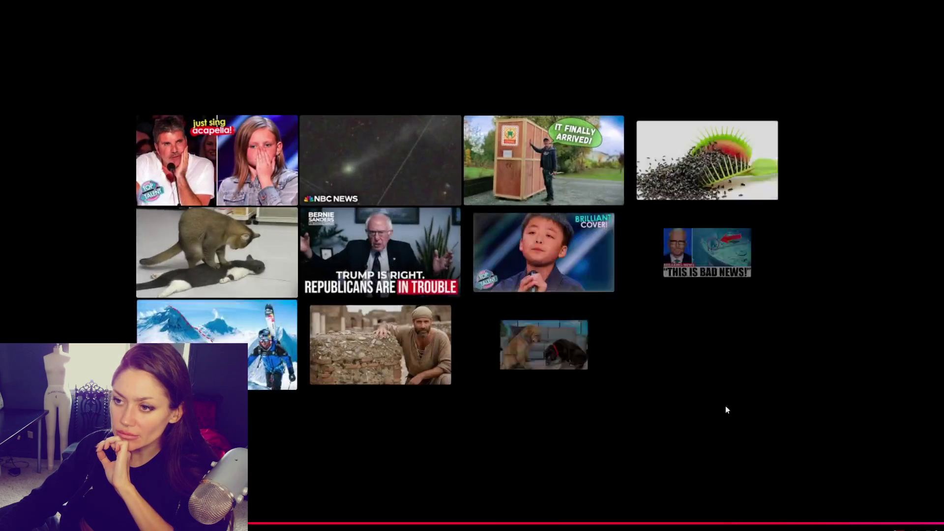
pyautogui.press('Escape')
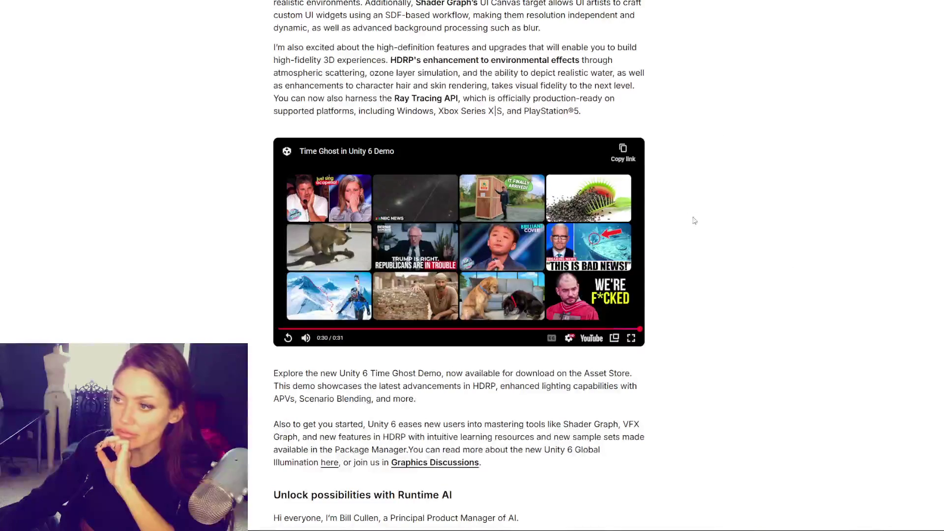
# Step: Highlight the sentences about easing new users in and new intuitive HDRP features
pyautogui.scroll(-3, 707, 226)
pyautogui.scroll(-5, 709, 226)
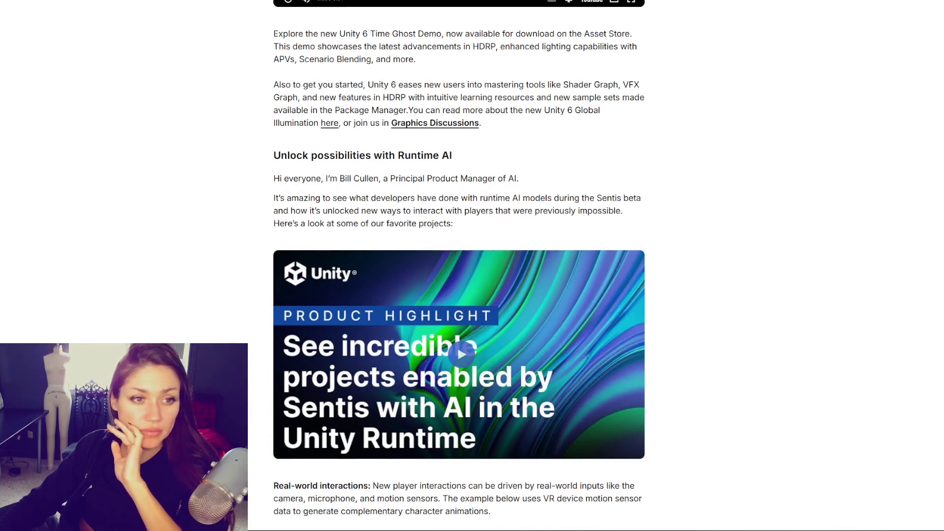
pyautogui.scroll(-1, 715, 199)
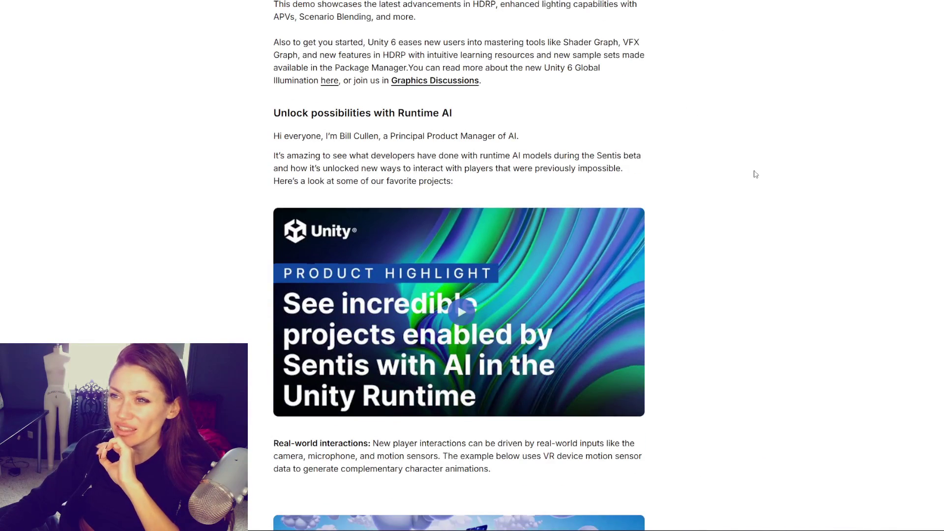
pyautogui.scroll(1, 756, 175)
pyautogui.scroll(-1, 753, 174)
pyautogui.scroll(1, 753, 175)
pyautogui.scroll(1, 754, 174)
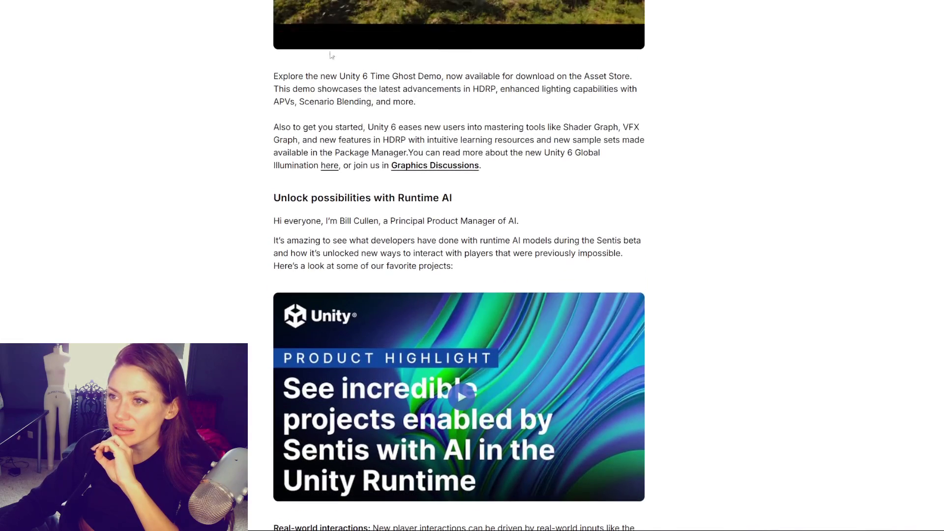
pyautogui.scroll(-1, 663, 199)
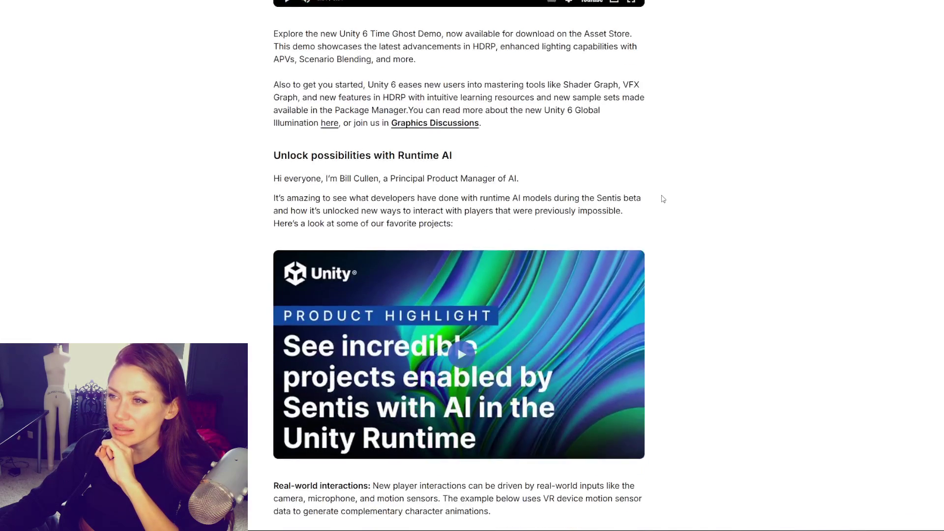
pyautogui.scroll(-1, 663, 199)
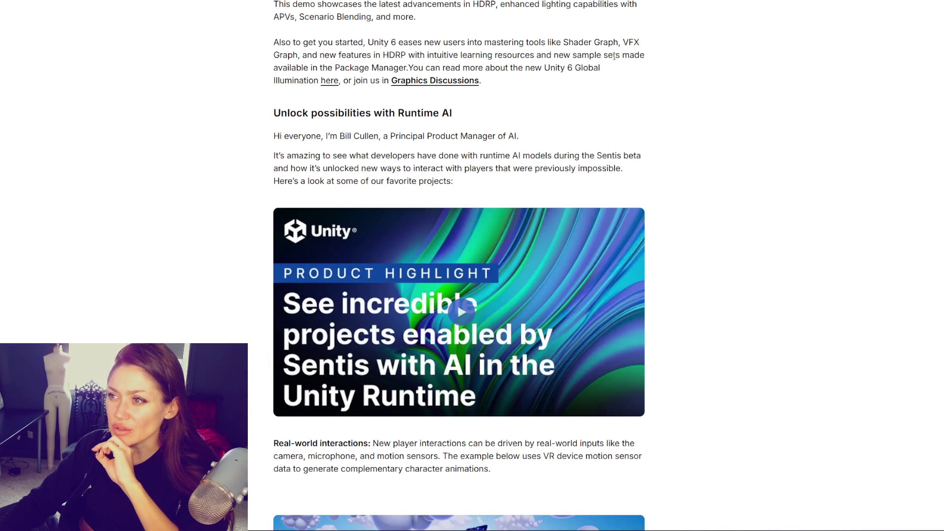
pyautogui.moveTo(314, 42); pyautogui.dragTo(656, 46)
pyautogui.moveTo(313, 55); pyautogui.dragTo(458, 54)
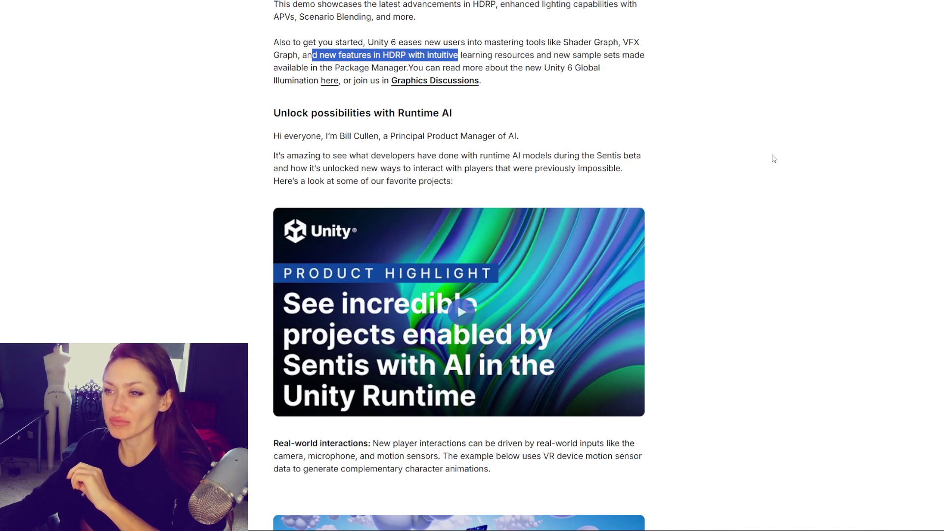
# Step: Check the link options for the Global Illumination and Graphics Discussions links
pyautogui.rightClick(324, 79)
pyautogui.press('Escape')
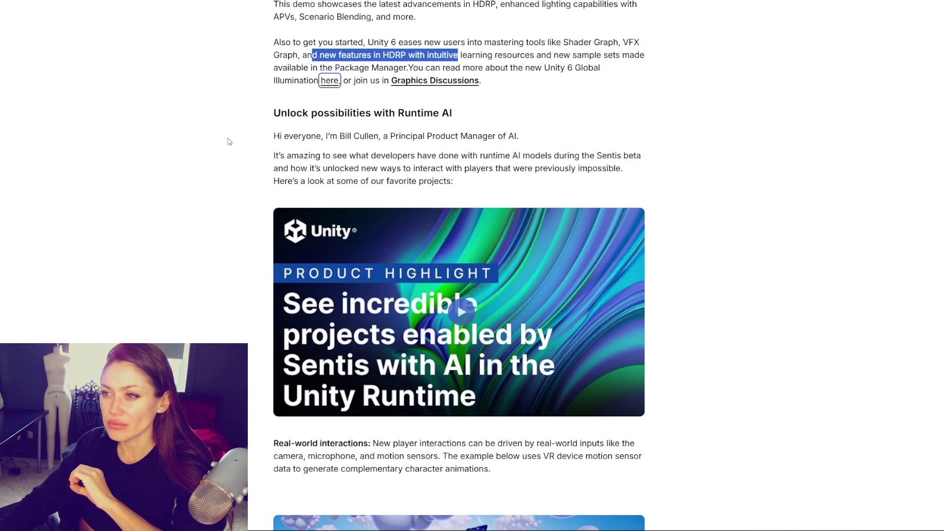
pyautogui.rightClick(434, 81)
pyautogui.press('Escape')
# Step: Highlight the Runtime AI intro from 'how it's unlocked' through 'favorite projects:'
pyautogui.scroll(-2, 453, 123)
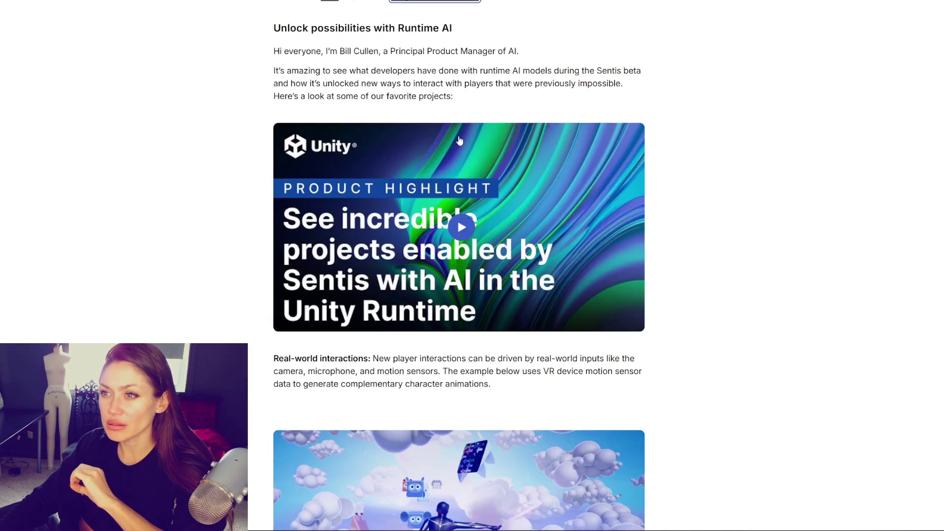
pyautogui.moveTo(301, 51); pyautogui.dragTo(533, 83)
pyautogui.click(359, 72)
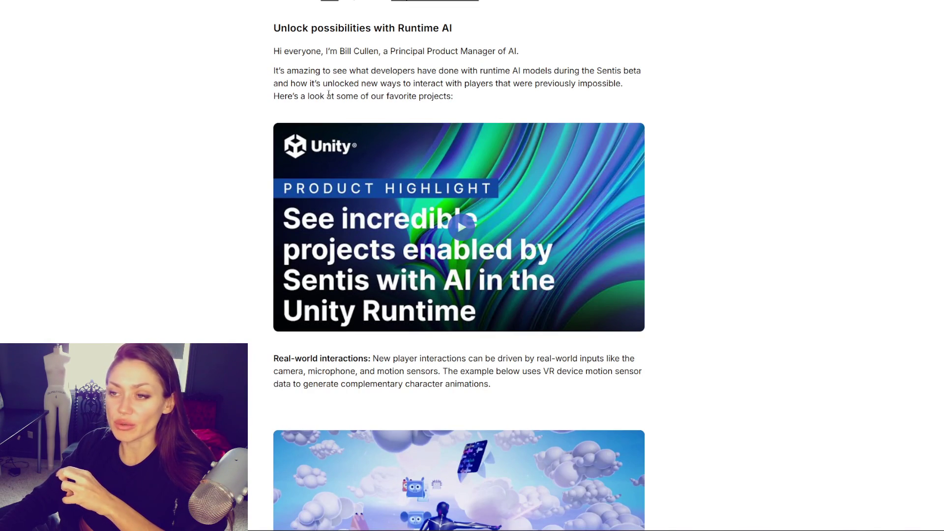
pyautogui.moveTo(295, 72)
pyautogui.mouseDown()
pyautogui.moveTo(467, 84)
pyautogui.moveTo(486, 99)
pyautogui.mouseUp()
pyautogui.click(486, 99)
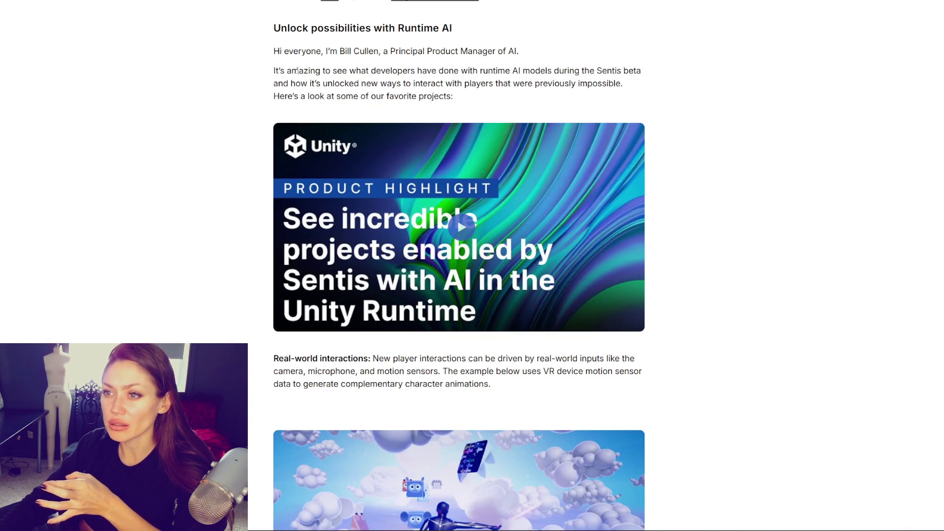
pyautogui.moveTo(282, 74); pyautogui.dragTo(468, 89)
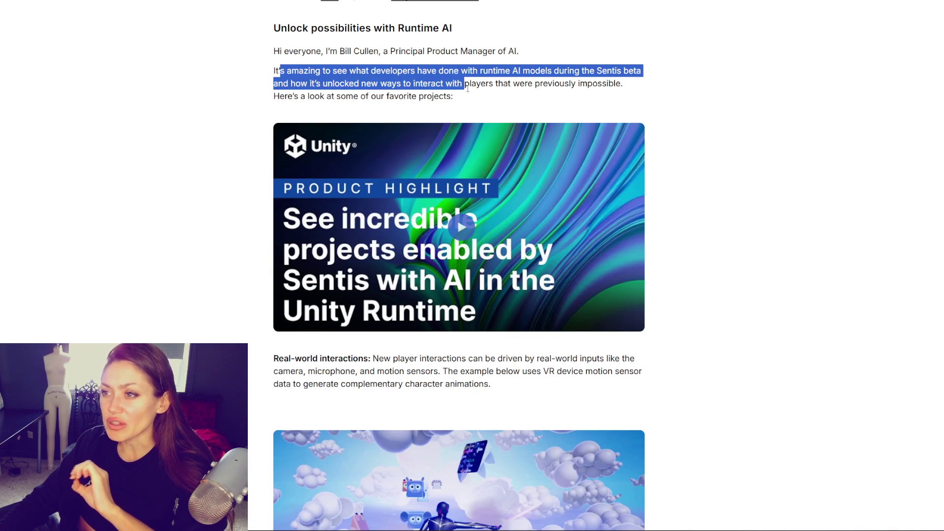
pyautogui.click(501, 102)
pyautogui.moveTo(339, 84); pyautogui.dragTo(448, 84)
pyautogui.click(527, 100)
pyautogui.moveTo(300, 84); pyautogui.dragTo(490, 101)
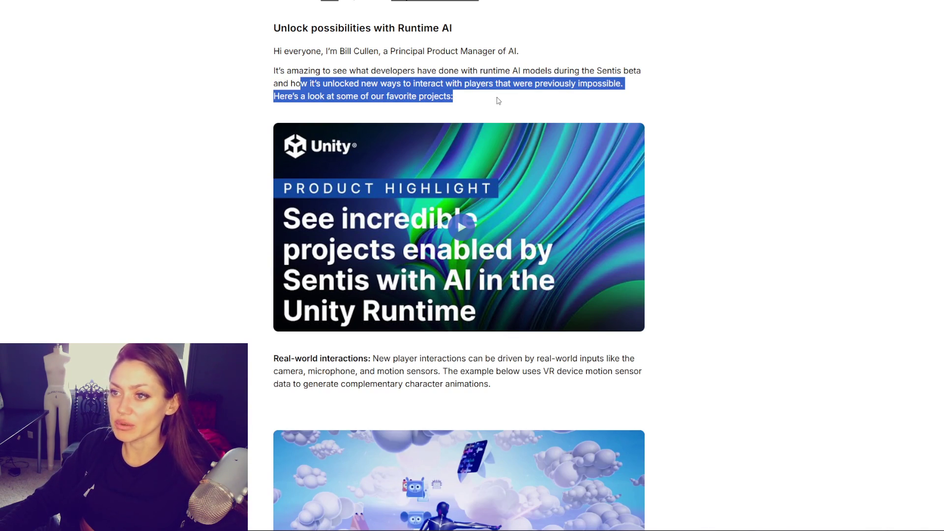
# Step: Play the Sentis projects showcase with one pause, then seek to 1:27 and leave it paused
pyautogui.click(461, 227)
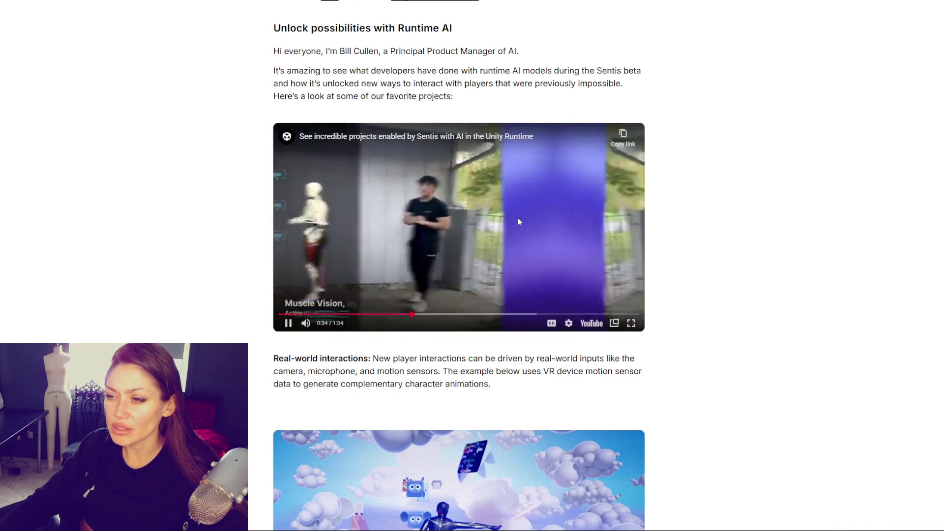
pyautogui.click(540, 283)
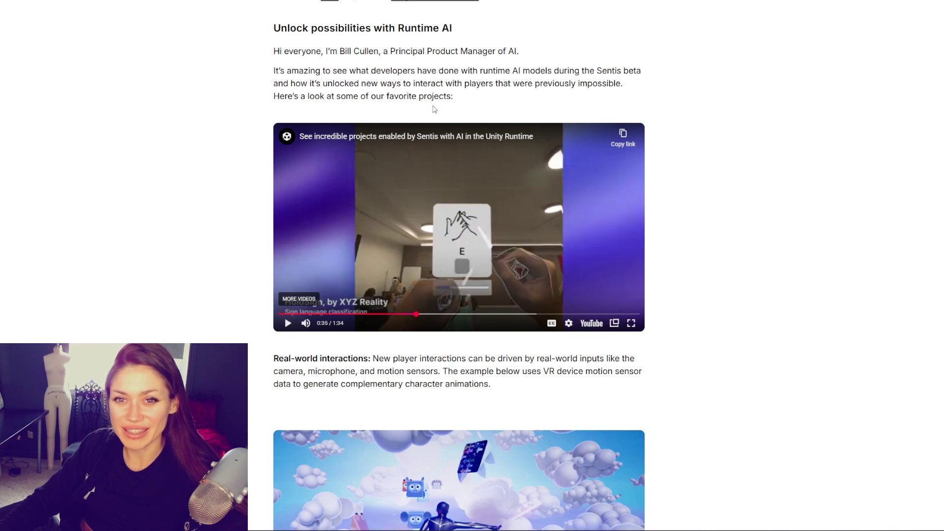
pyautogui.click(459, 239)
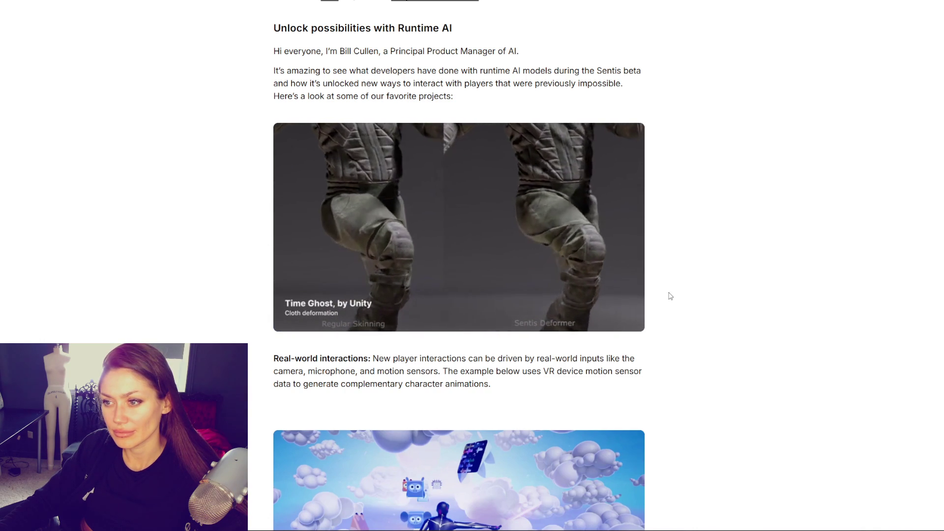
pyautogui.click(589, 244)
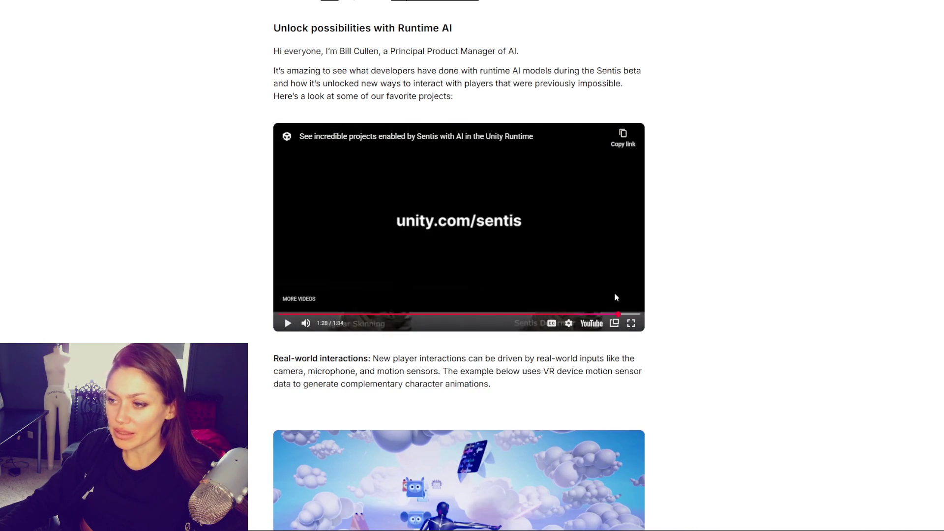
pyautogui.click(616, 314)
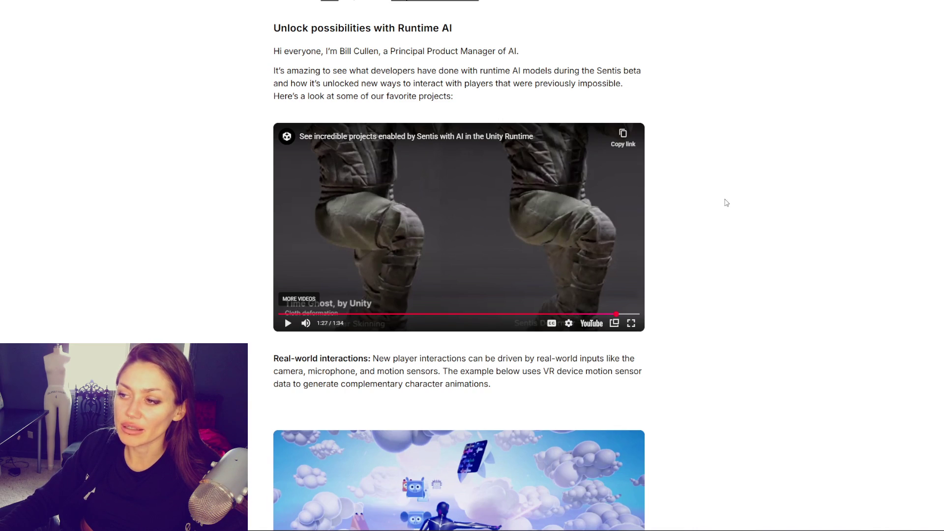
# Step: Seek the Sentis video back to the Bionic Vision clip and pause it at 0:45
pyautogui.scroll(-2, 726, 203)
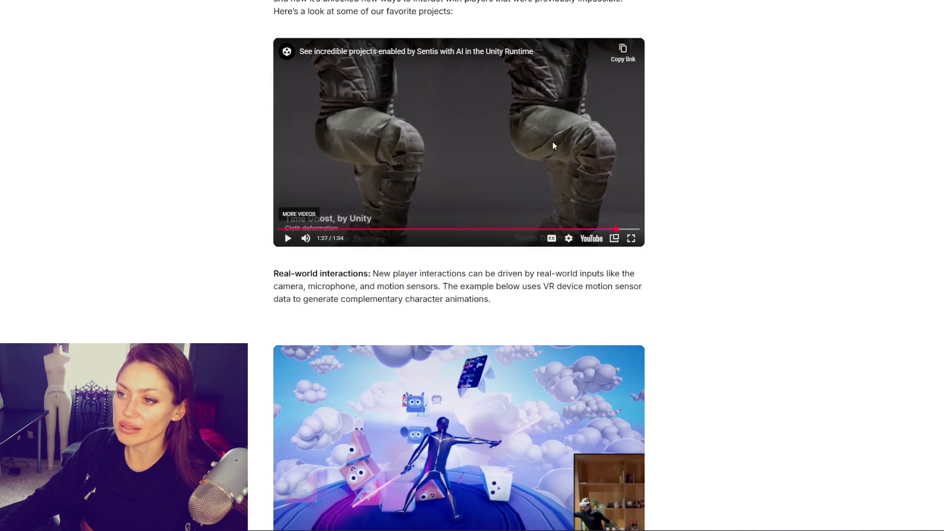
pyautogui.scroll(-4, 633, 152)
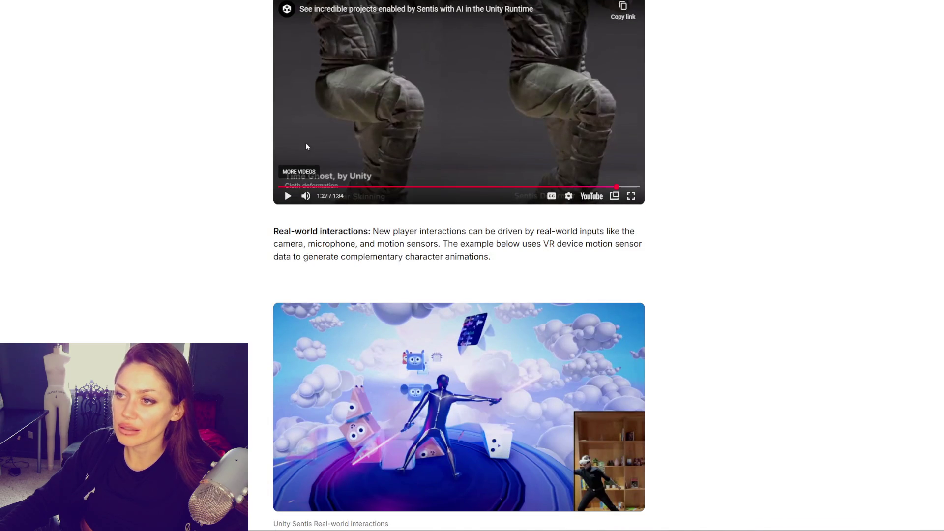
pyautogui.scroll(-1, 570, 162)
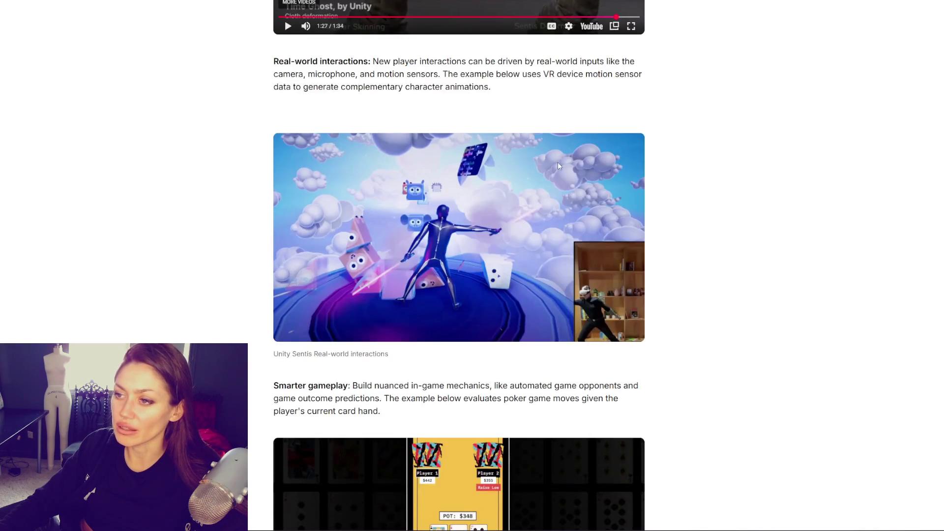
pyautogui.scroll(-3, 497, 172)
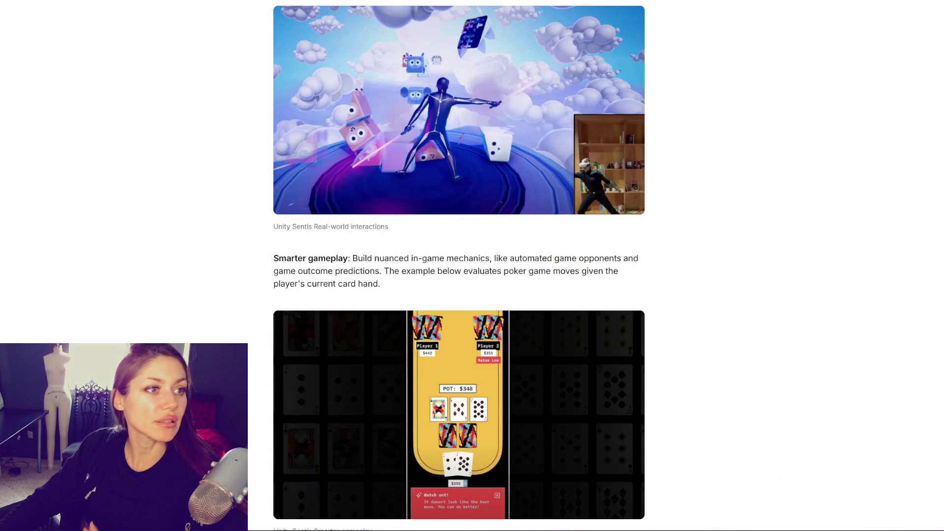
pyautogui.scroll(8, 670, 158)
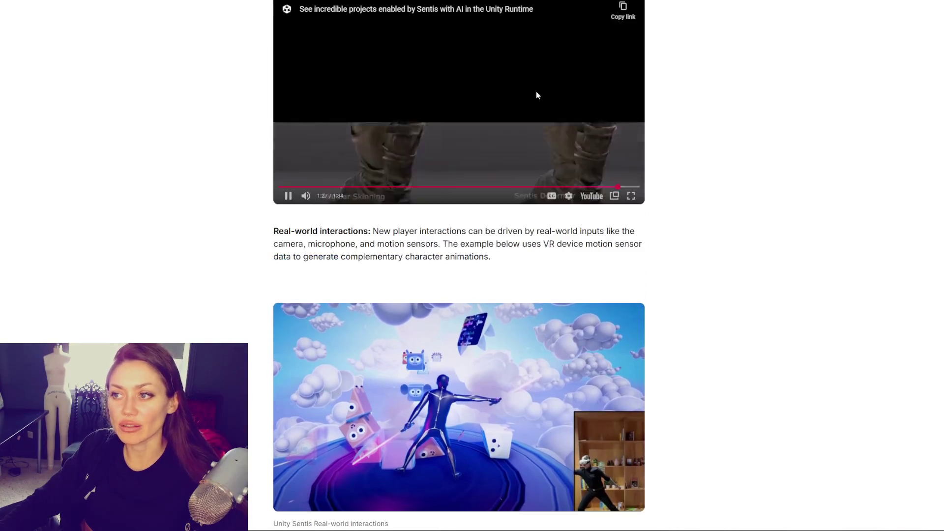
pyautogui.click(451, 272)
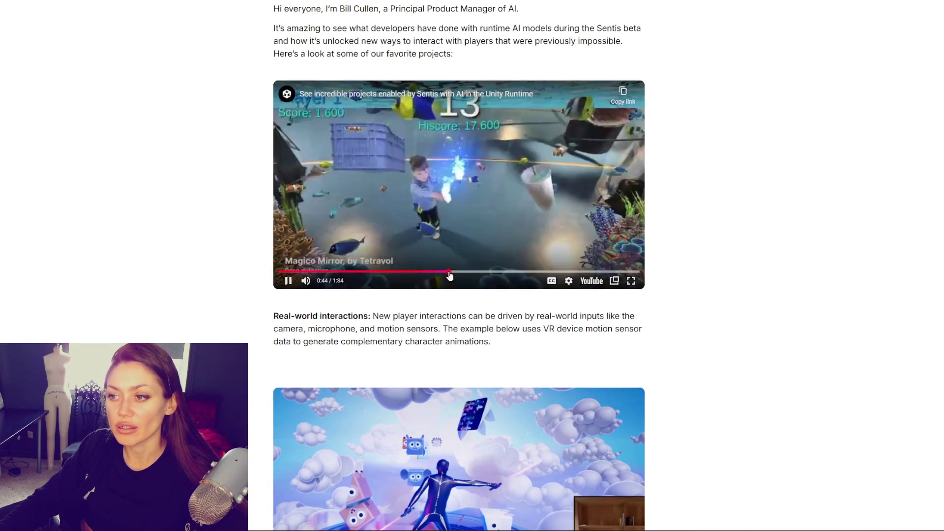
pyautogui.click(444, 244)
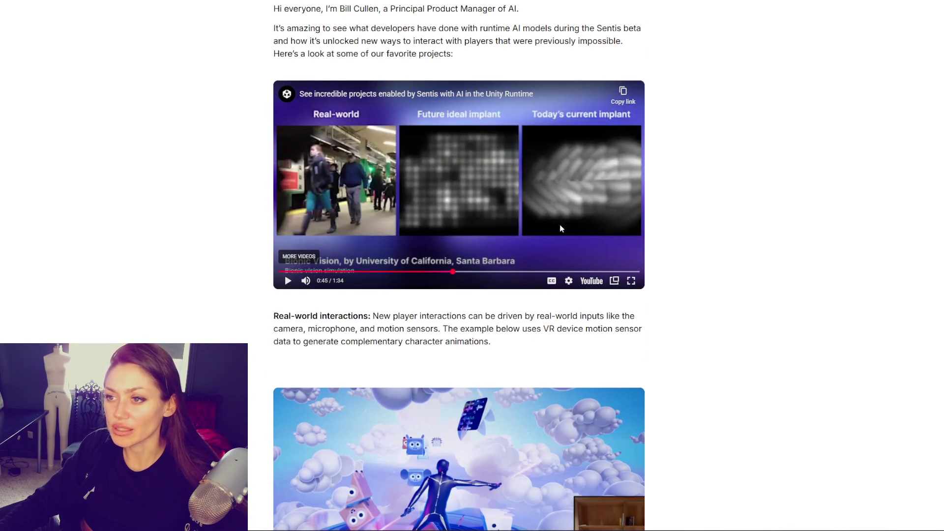
# Step: Scroll past the Sentis examples down to the Profiler section
pyautogui.scroll(-3, 568, 143)
pyautogui.scroll(2, 515, 46)
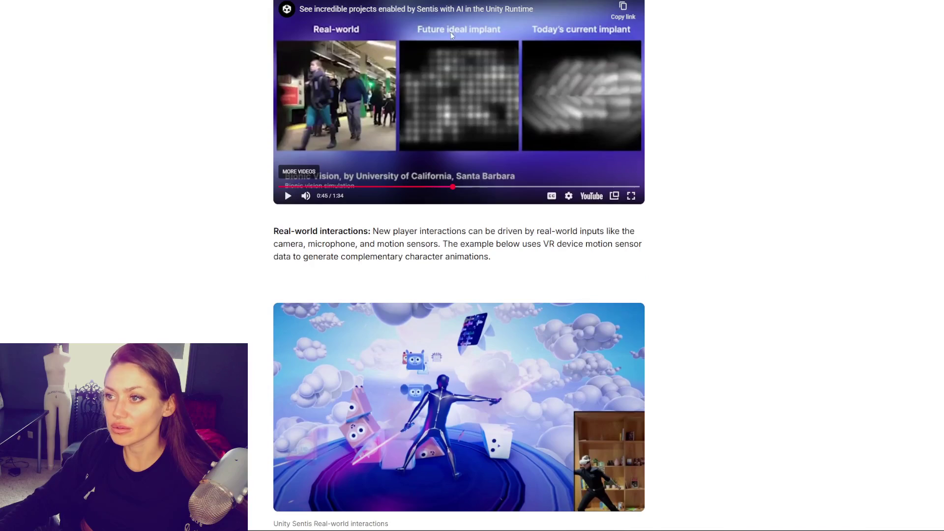
pyautogui.scroll(-3, 364, 286)
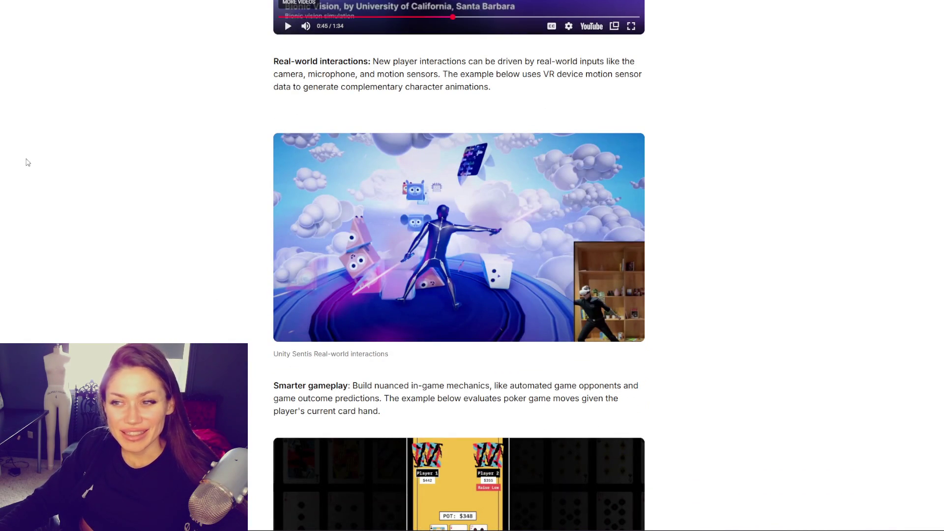
pyautogui.scroll(-15, 606, 202)
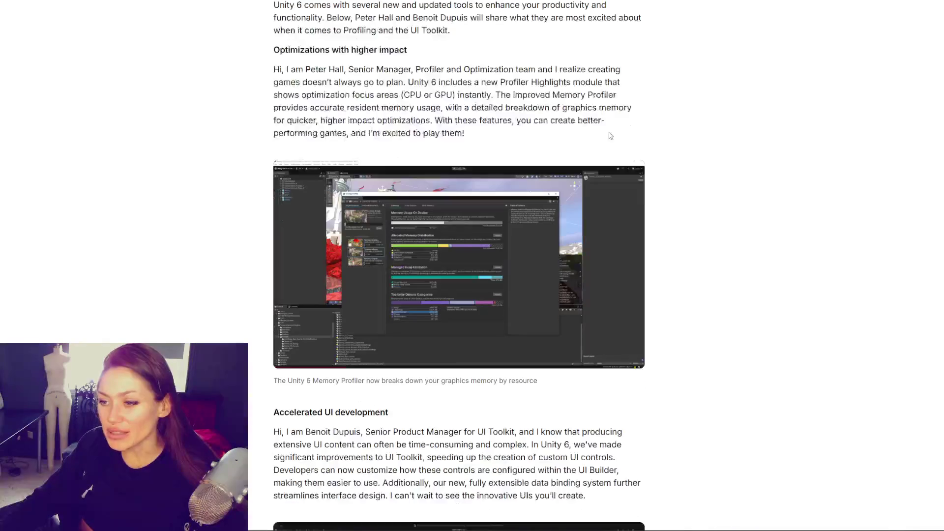
pyautogui.scroll(2, 609, 135)
# Step: Highlight the 'Enhance productivity and functionality' heading and the Profiler Highlights and Memory Profiler sentences
pyautogui.tripleClick(351, 67)
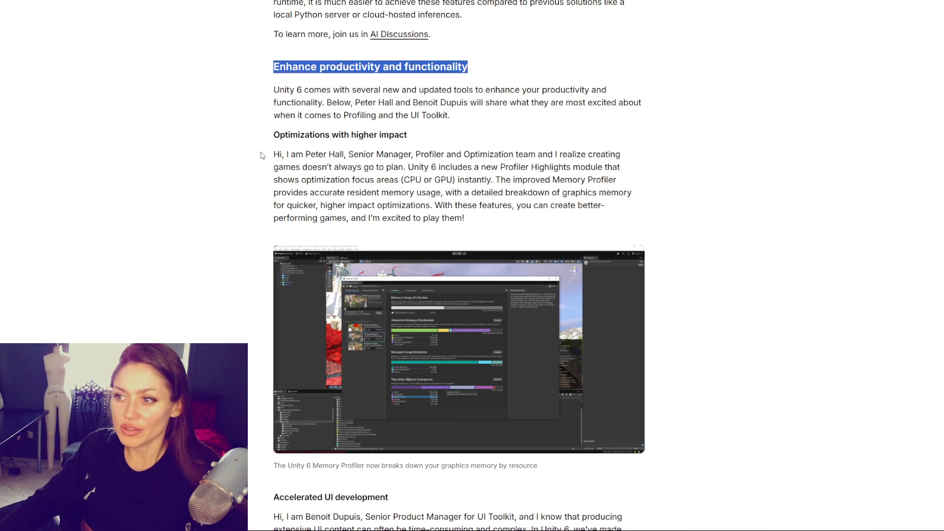
pyautogui.scroll(-2, 308, 139)
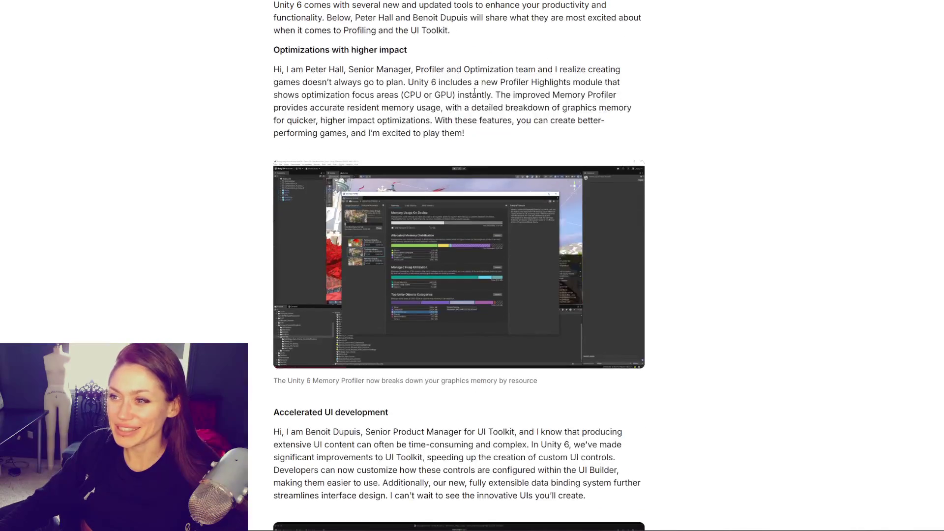
pyautogui.moveTo(467, 82)
pyautogui.mouseDown()
pyautogui.moveTo(624, 85)
pyautogui.moveTo(581, 96)
pyautogui.moveTo(296, 107)
pyautogui.moveTo(508, 97)
pyautogui.moveTo(631, 106)
pyautogui.moveTo(632, 121)
pyautogui.mouseUp()
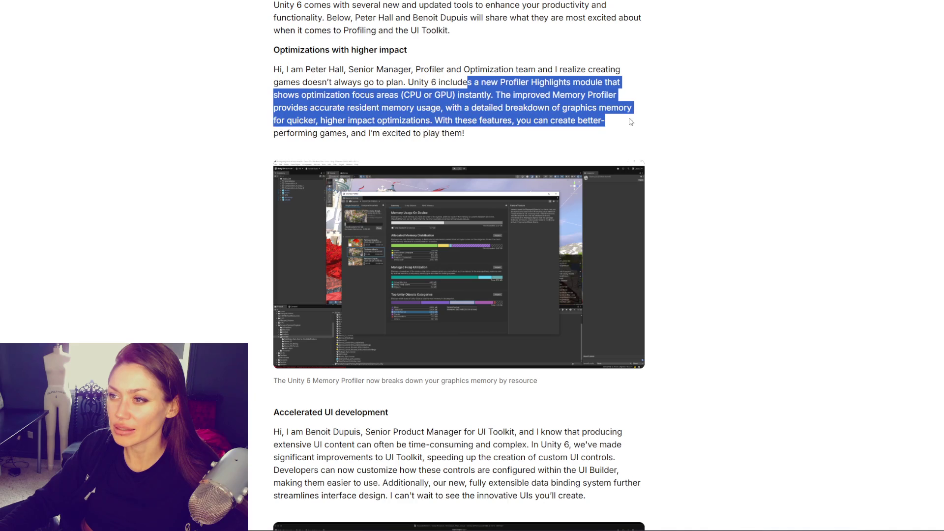
pyautogui.moveTo(283, 95)
pyautogui.mouseDown()
pyautogui.moveTo(337, 133)
pyautogui.moveTo(482, 139)
pyautogui.mouseUp()
# Step: Highlight the UI Toolkit improvement sentences through the end of the paragraph
pyautogui.scroll(-7, 485, 129)
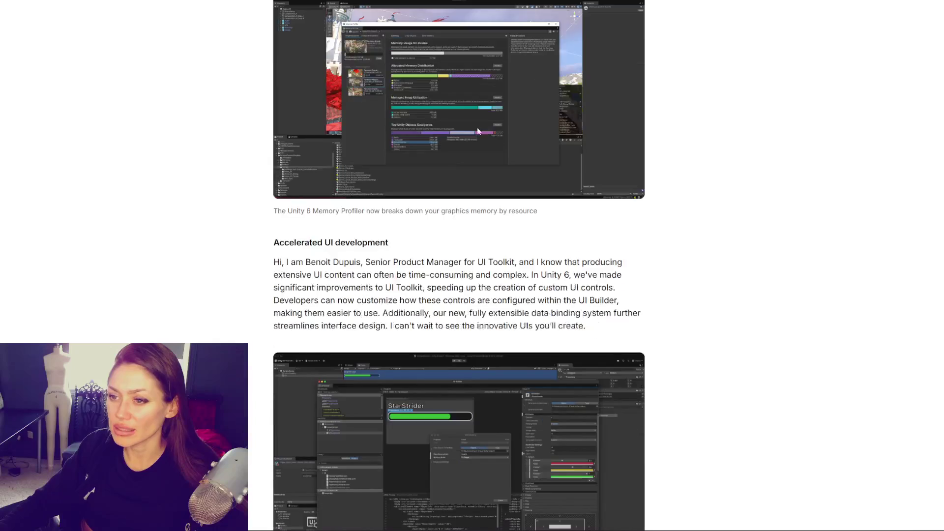
pyautogui.moveTo(273, 75)
pyautogui.mouseDown()
pyautogui.moveTo(325, 106)
pyautogui.moveTo(422, 131)
pyautogui.moveTo(493, 132)
pyautogui.moveTo(623, 167)
pyautogui.mouseUp()
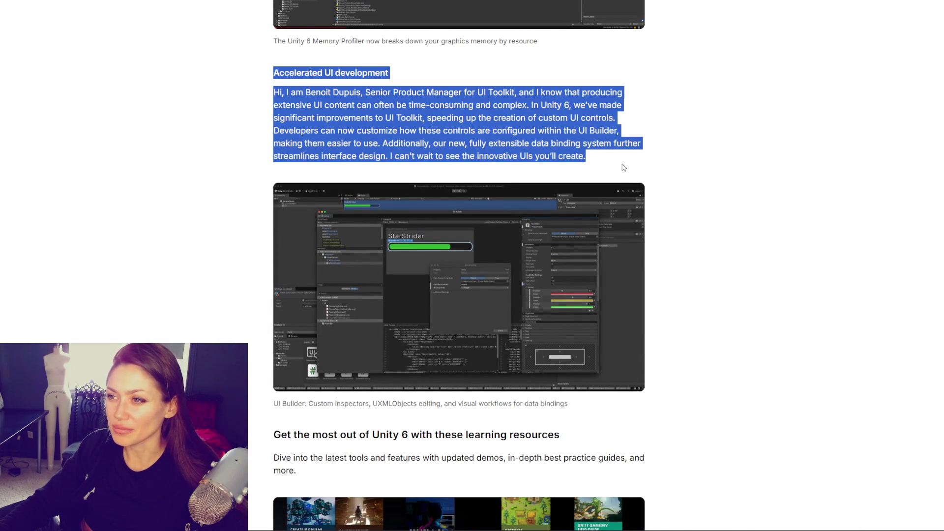
pyautogui.click(506, 96)
pyautogui.moveTo(280, 93)
pyautogui.mouseDown()
pyautogui.moveTo(341, 107)
pyautogui.moveTo(622, 109)
pyautogui.moveTo(614, 157)
pyautogui.mouseUp()
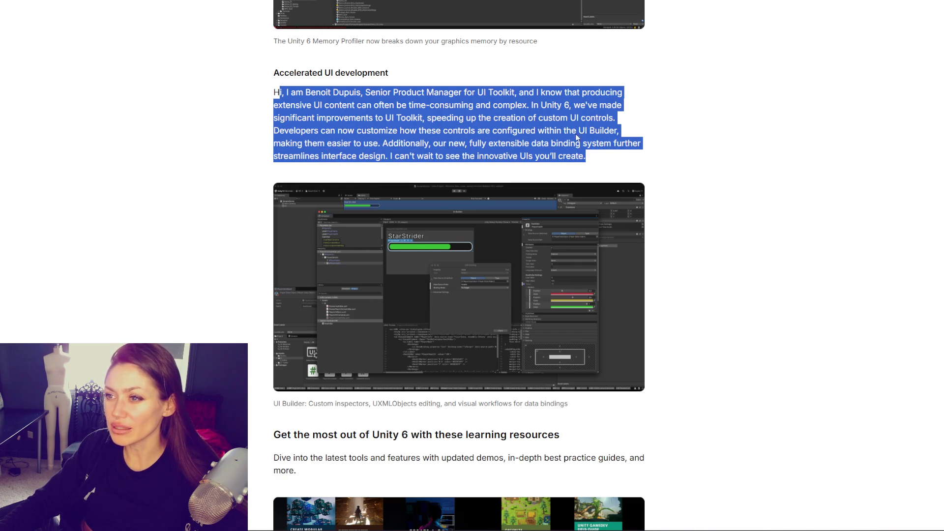
pyautogui.click(414, 123)
pyautogui.moveTo(328, 105)
pyautogui.mouseDown()
pyautogui.moveTo(445, 132)
pyautogui.moveTo(517, 132)
pyautogui.mouseUp()
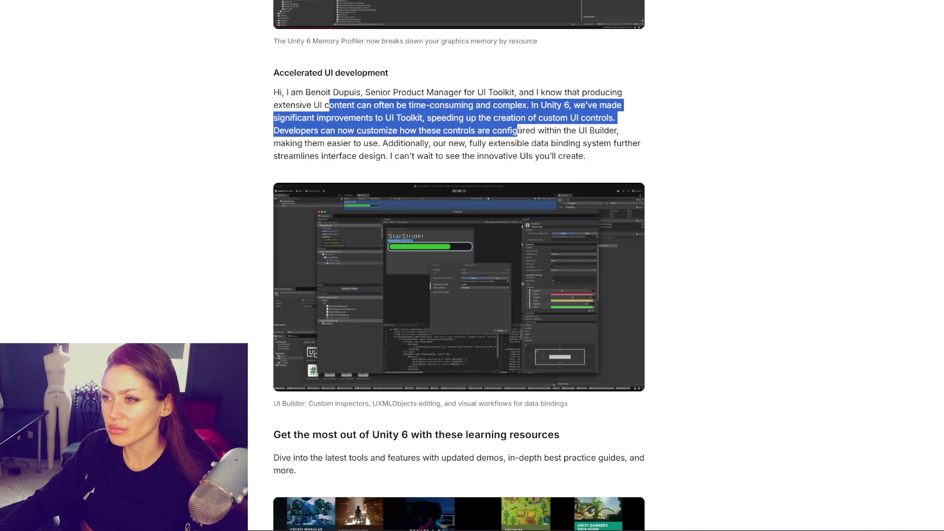
pyautogui.moveTo(518, 132)
pyautogui.mouseDown()
pyautogui.moveTo(644, 143)
pyautogui.moveTo(643, 166)
pyautogui.mouseUp()
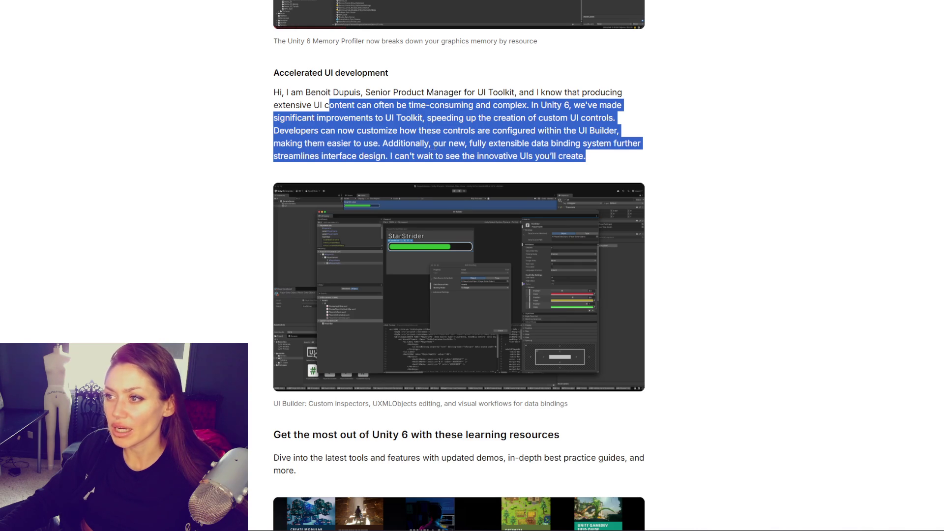
# Step: Highlight the learning resources heading and scroll through that part of the post
pyautogui.scroll(-5, 456, 273)
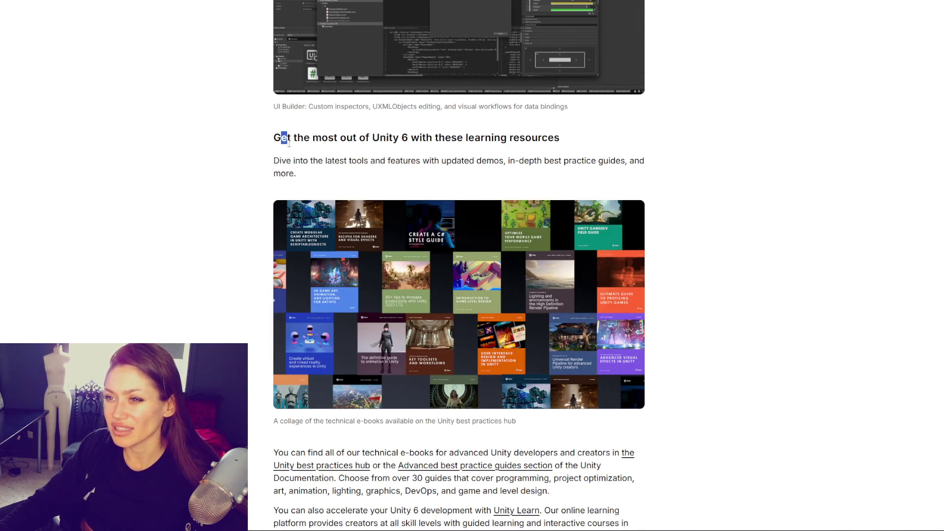
pyautogui.moveTo(289, 142); pyautogui.dragTo(332, 163)
pyautogui.click(374, 165)
pyautogui.scroll(-10, 399, 168)
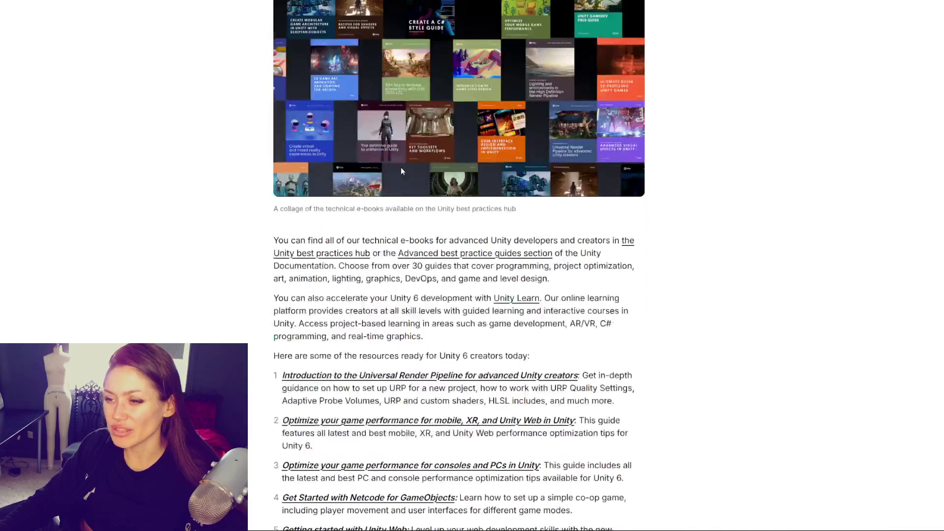
pyautogui.scroll(-4, 417, 167)
pyautogui.scroll(12, 417, 167)
pyautogui.scroll(9, 459, 266)
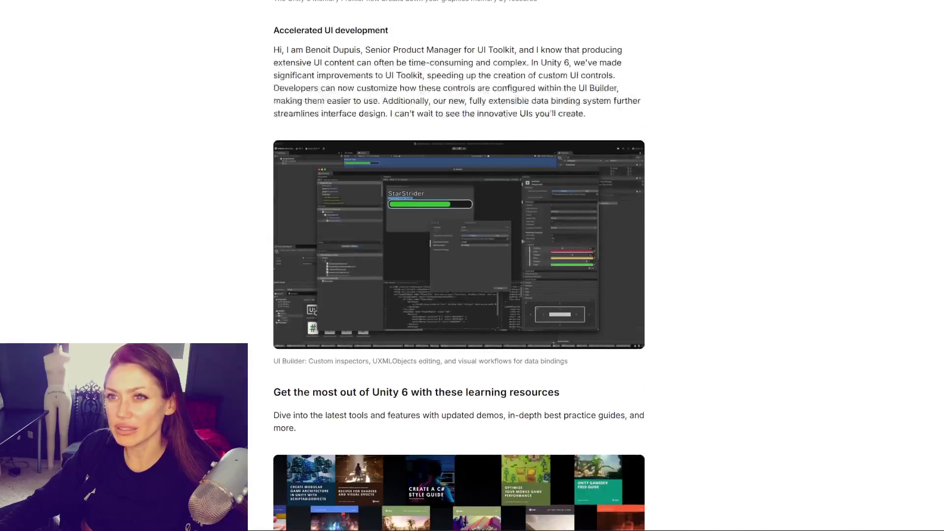
pyautogui.scroll(-15, 459, 265)
pyautogui.scroll(15, 460, 266)
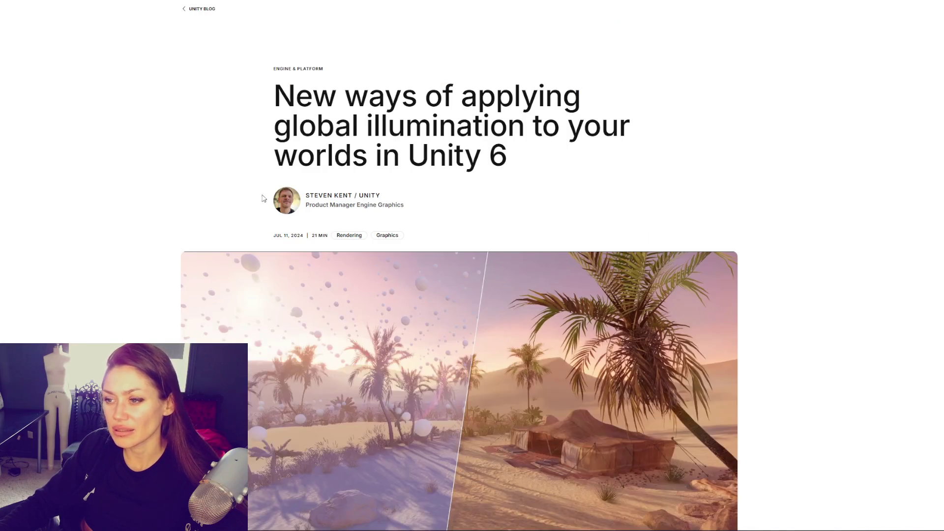
pyautogui.scroll(-4, 261, 172)
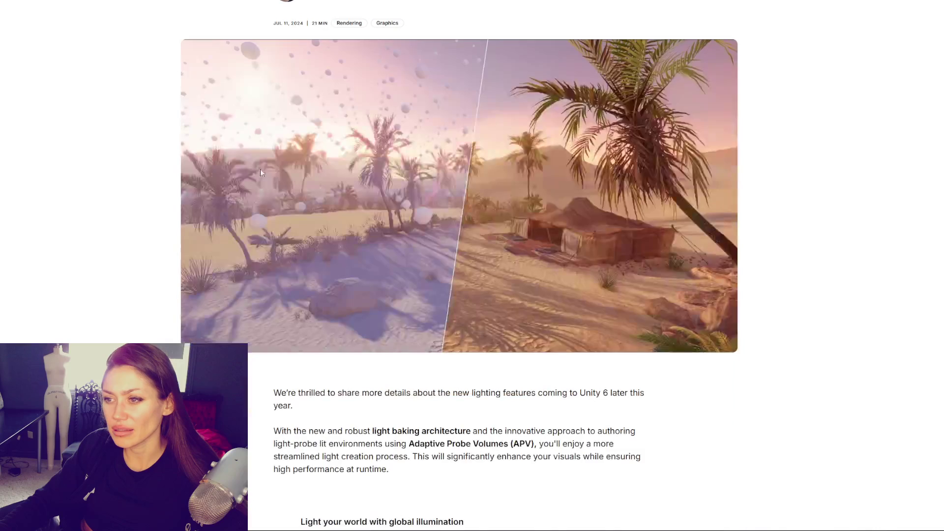
# Step: Scroll the Unity 6 lighting article down to the footer and back to its global illumination introduction
pyautogui.scroll(-9, 261, 169)
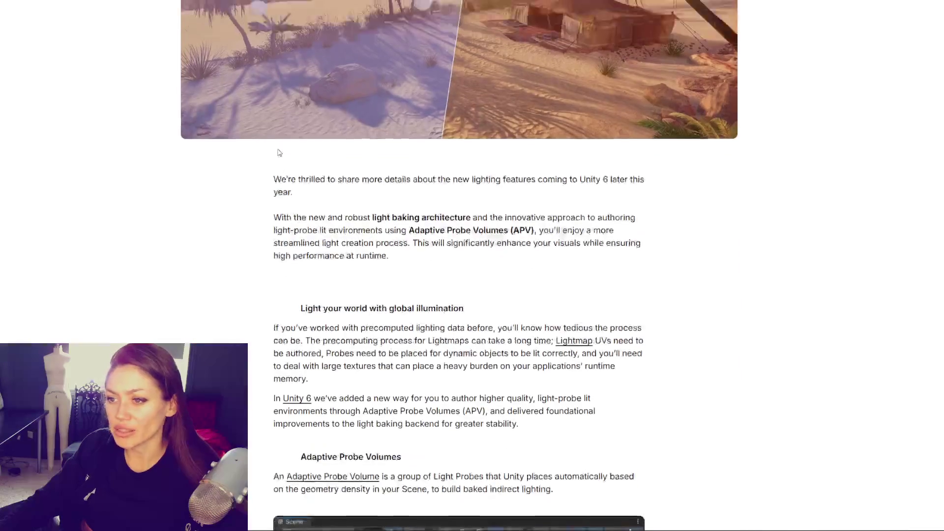
pyautogui.scroll(-17, 282, 154)
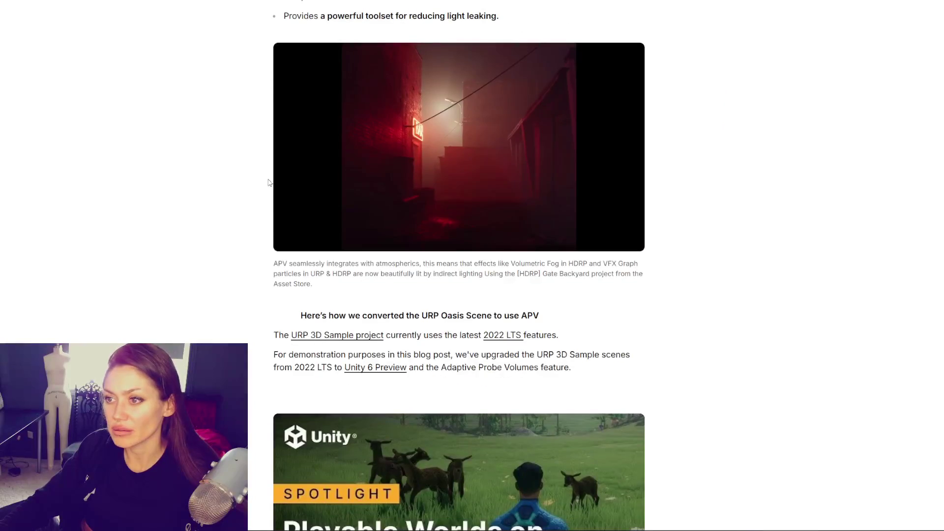
pyautogui.scroll(2, 453, 154)
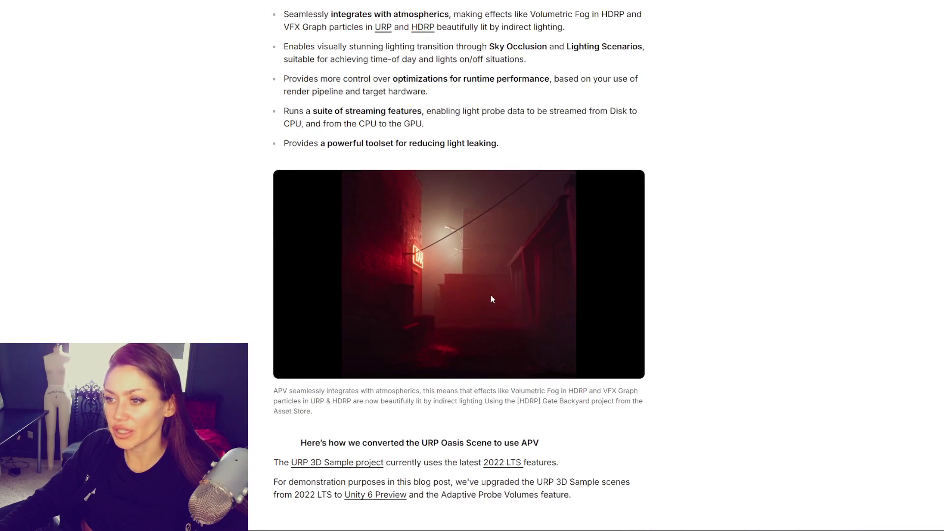
pyautogui.scroll(-10, 457, 157)
pyautogui.scroll(-20, 461, 162)
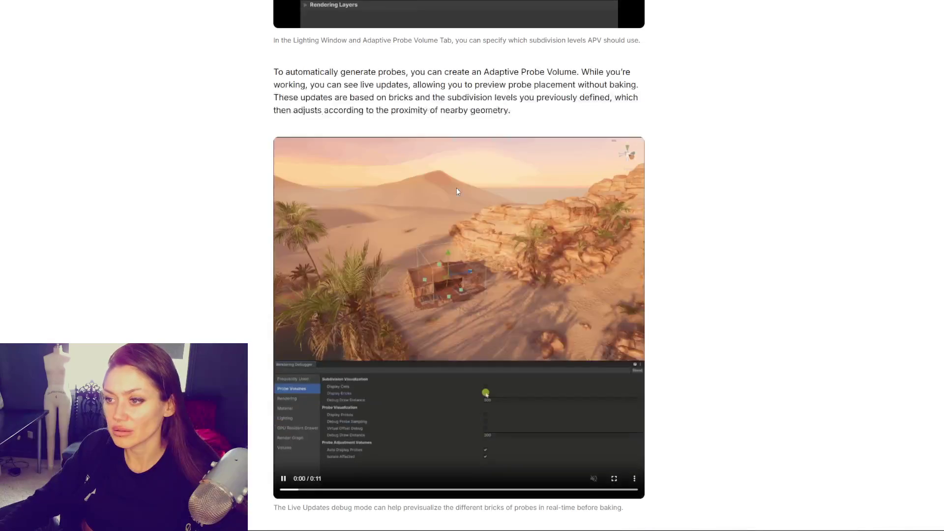
pyautogui.scroll(-13, 449, 216)
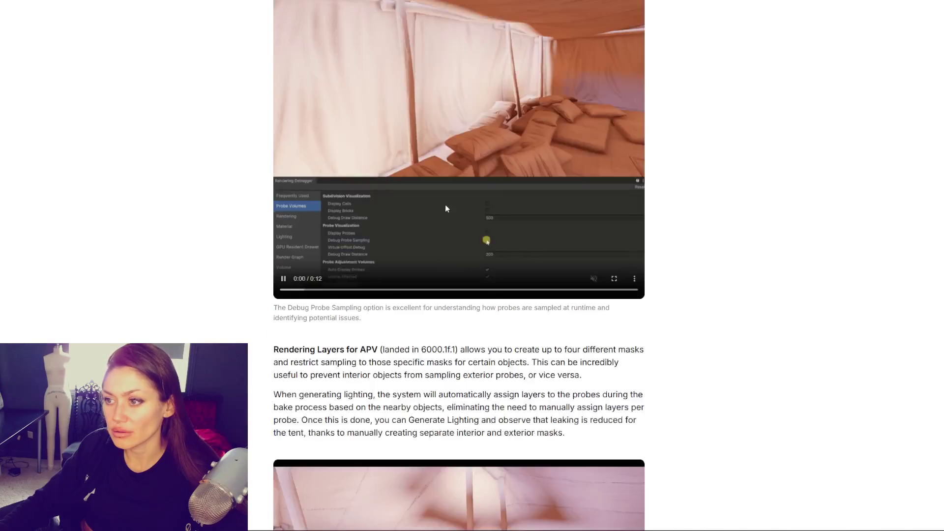
pyautogui.scroll(-6, 444, 205)
pyautogui.scroll(-20, 609, 191)
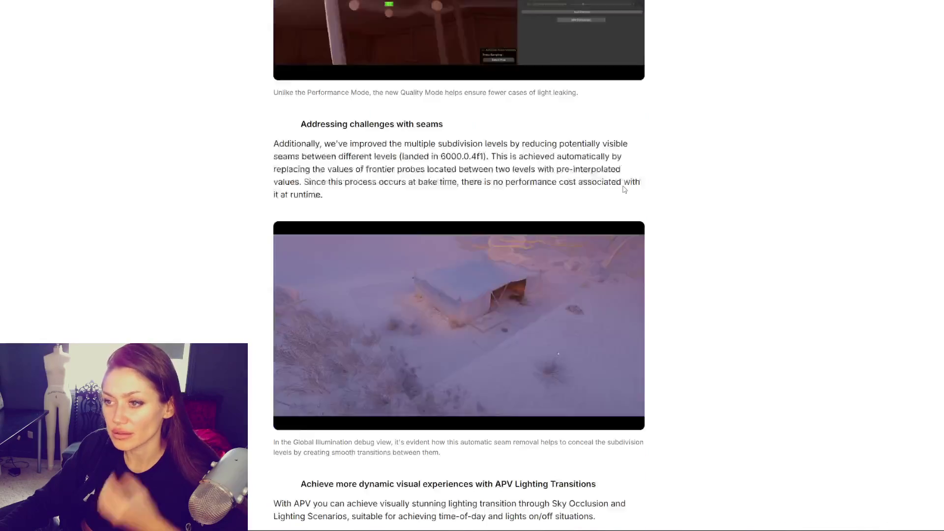
pyautogui.scroll(-13, 620, 182)
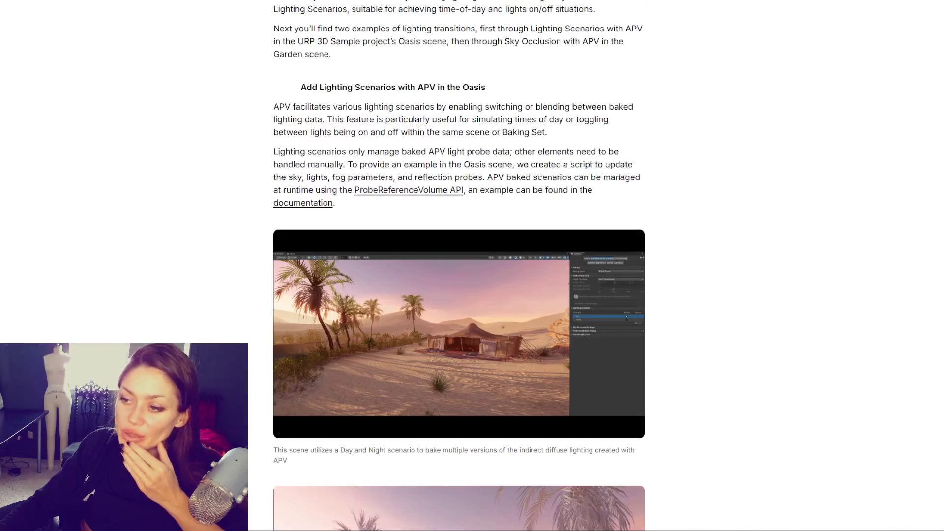
pyautogui.scroll(-3, 617, 185)
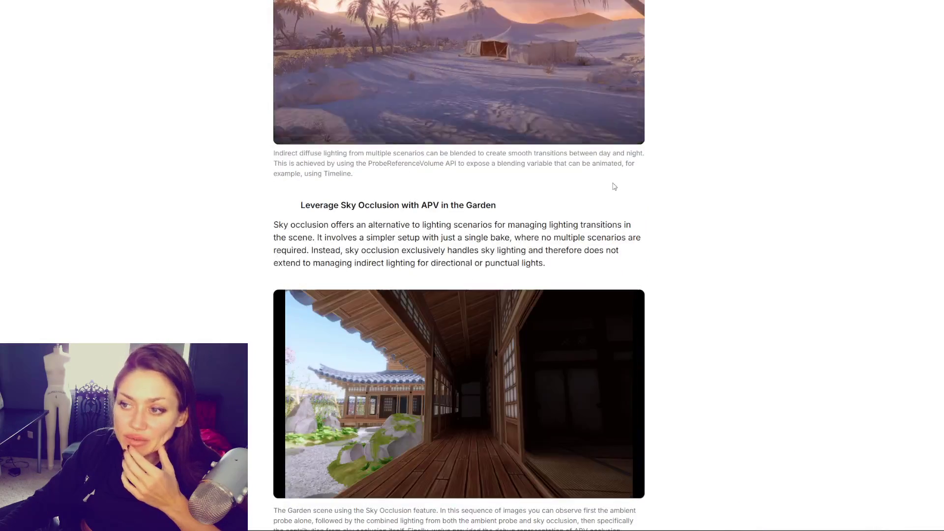
pyautogui.scroll(-5, 612, 188)
pyautogui.scroll(-9, 608, 191)
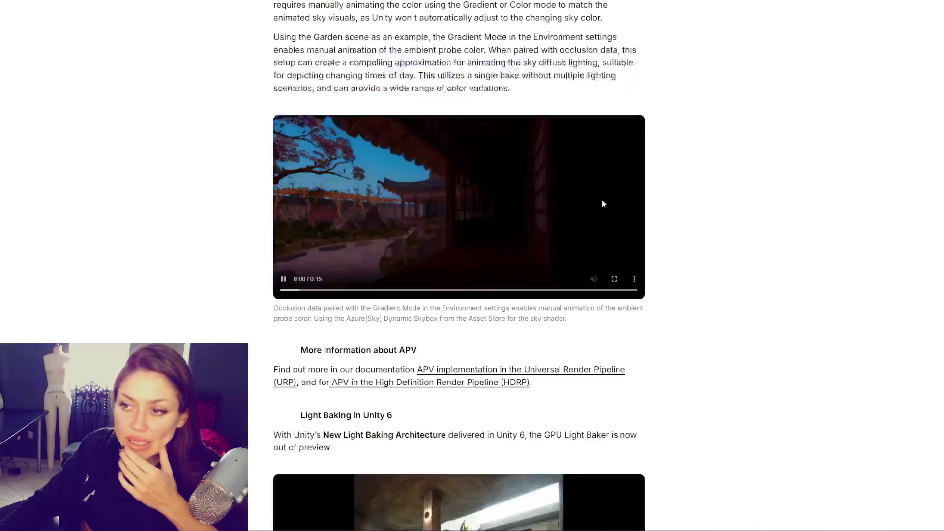
pyautogui.scroll(-4, 596, 203)
pyautogui.scroll(-4, 590, 211)
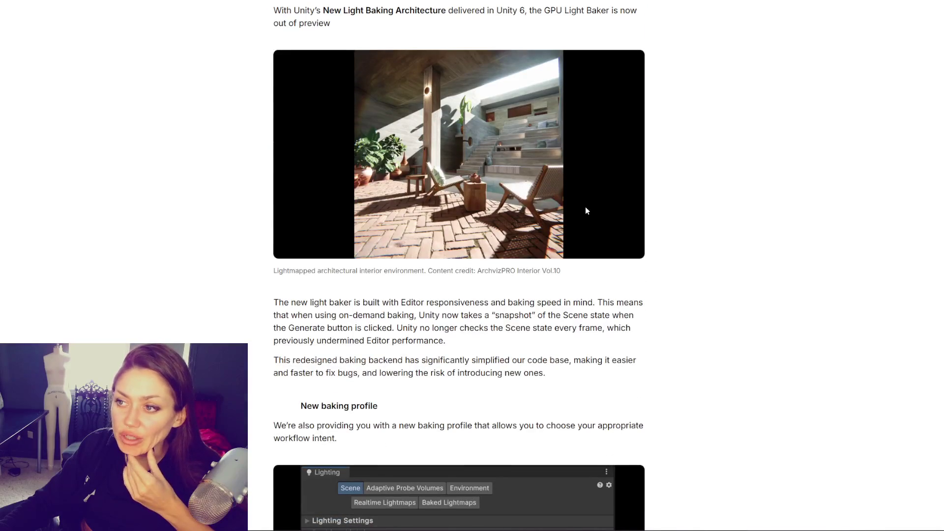
pyautogui.scroll(-17, 586, 210)
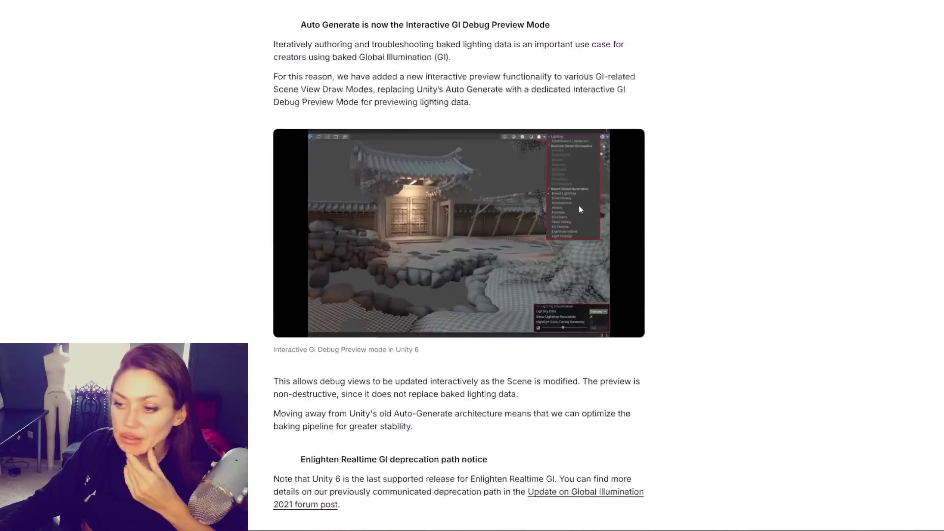
pyautogui.scroll(-9, 580, 207)
pyautogui.scroll(20, 698, 121)
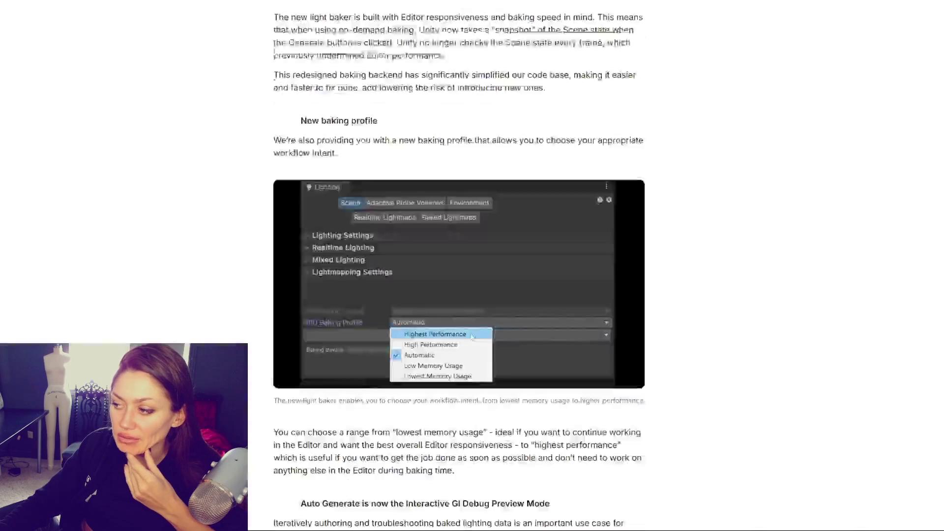
pyautogui.scroll(-8, 579, 166)
pyautogui.scroll(-3, 580, 166)
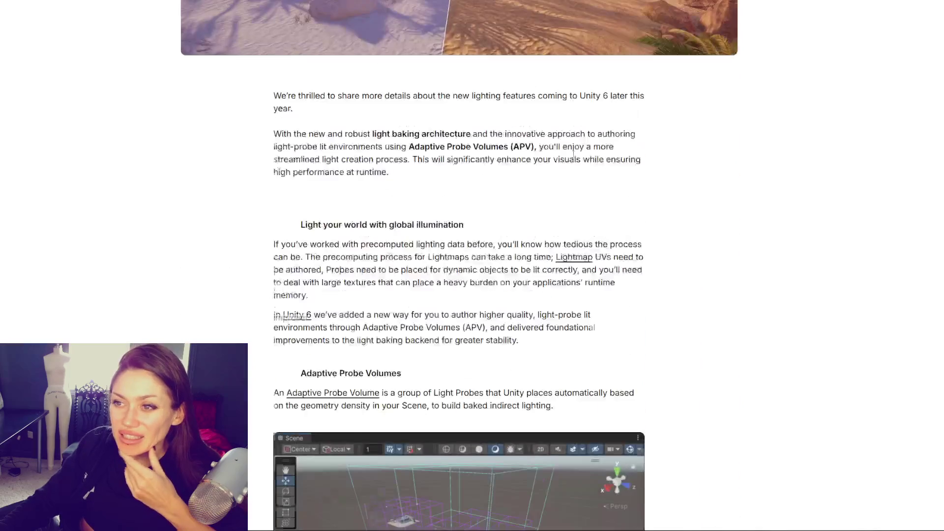
pyautogui.moveTo(311, 95); pyautogui.dragTo(370, 113)
pyautogui.click(409, 122)
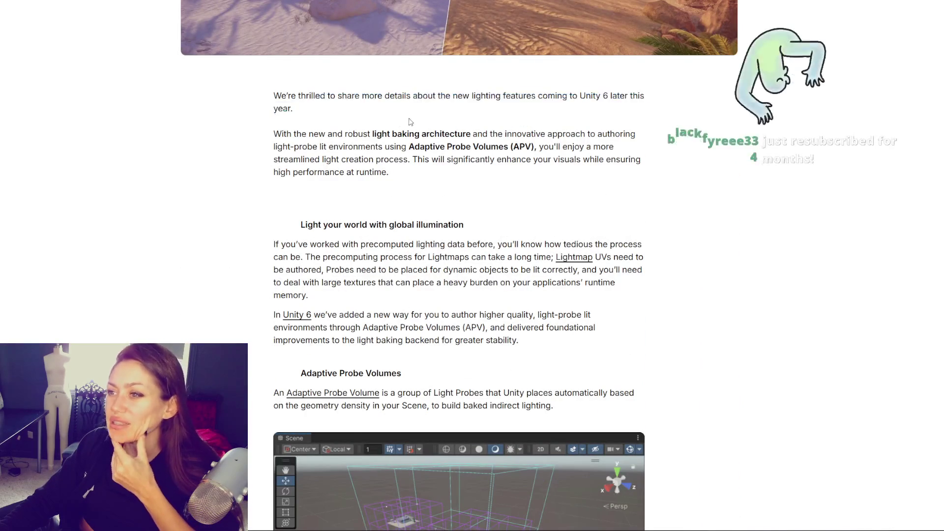
pyautogui.moveTo(274, 134)
pyautogui.mouseDown()
pyautogui.moveTo(378, 147)
pyautogui.moveTo(398, 178)
pyautogui.mouseUp()
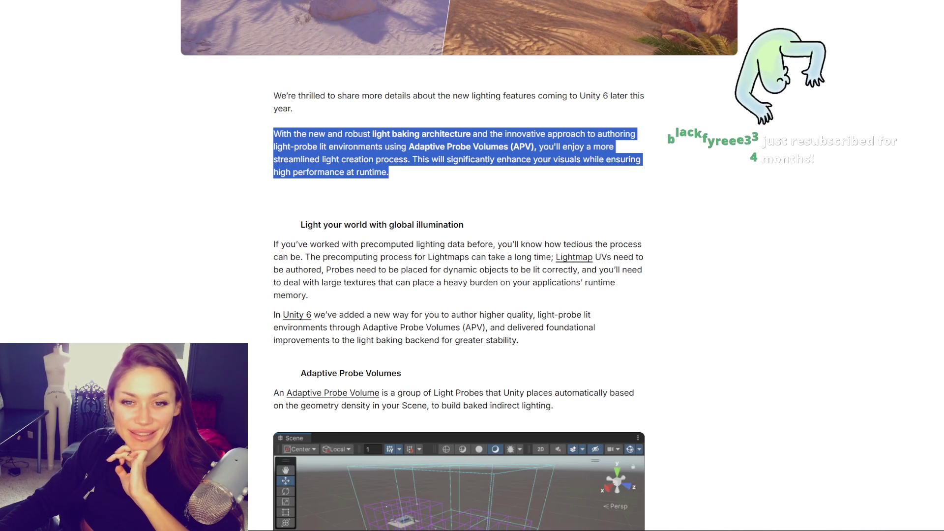
pyautogui.hotkey('alt', 'Tab')
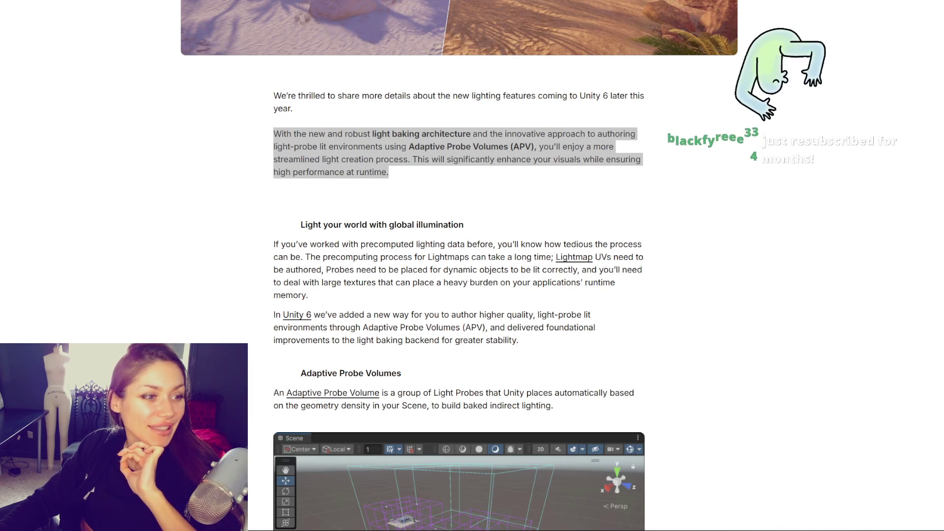
pyautogui.click(200, 259)
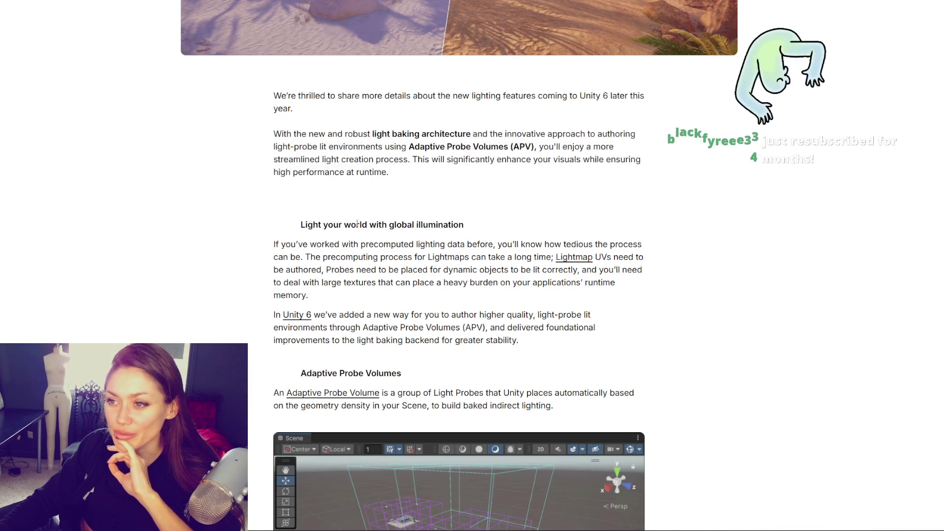
pyautogui.moveTo(275, 131); pyautogui.dragTo(462, 145)
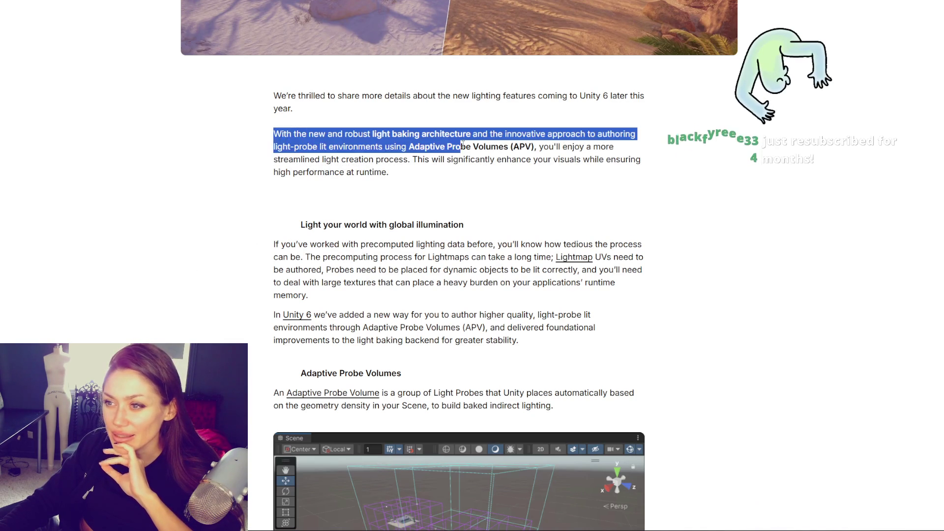
pyautogui.moveTo(333, 133)
pyautogui.mouseDown()
pyautogui.moveTo(649, 132)
pyautogui.moveTo(323, 153)
pyautogui.moveTo(410, 160)
pyautogui.mouseUp()
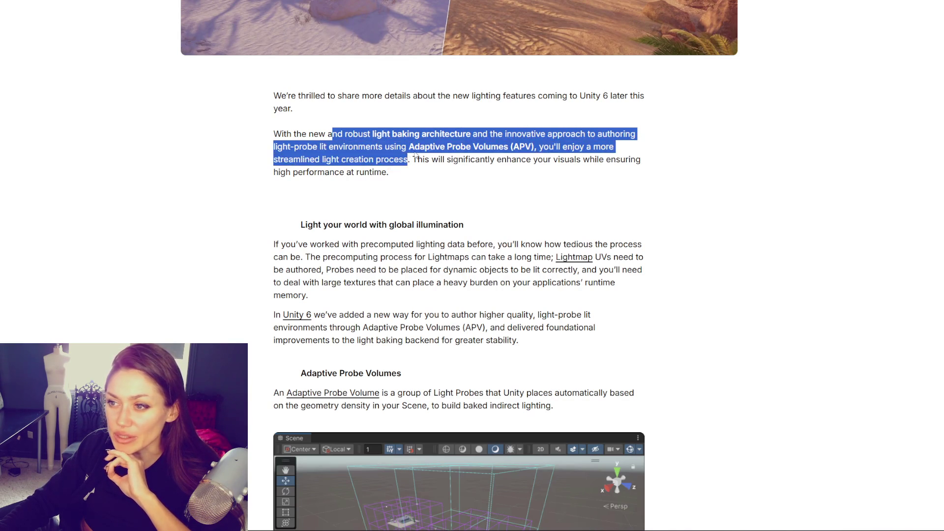
pyautogui.click(475, 148)
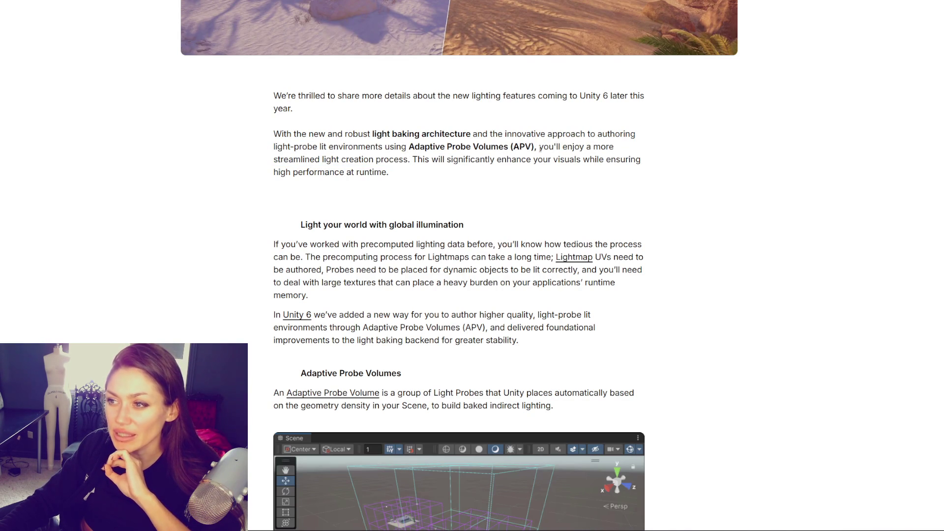
pyautogui.moveTo(538, 146); pyautogui.dragTo(407, 146)
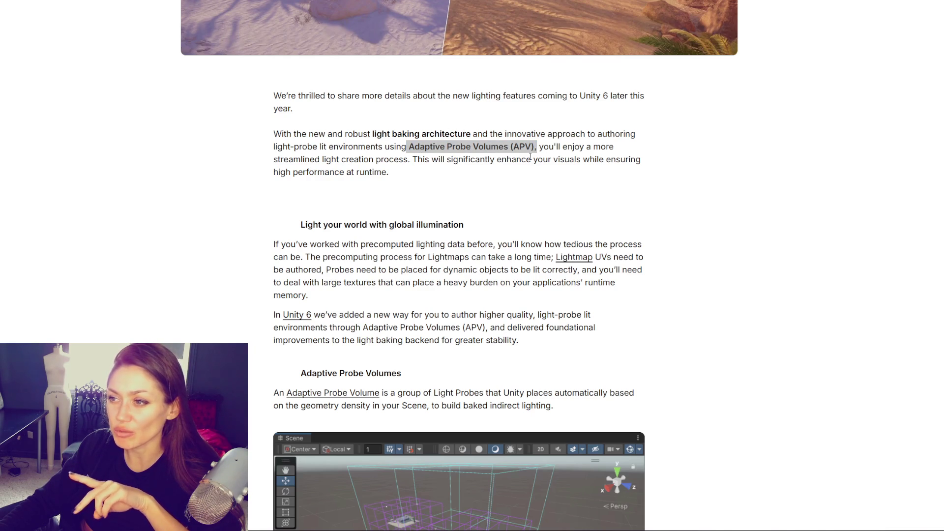
pyautogui.click(545, 146)
pyautogui.moveTo(539, 146)
pyautogui.mouseDown()
pyautogui.moveTo(627, 147)
pyautogui.moveTo(296, 159)
pyautogui.moveTo(366, 172)
pyautogui.moveTo(394, 160)
pyautogui.moveTo(440, 160)
pyautogui.moveTo(454, 171)
pyautogui.mouseUp()
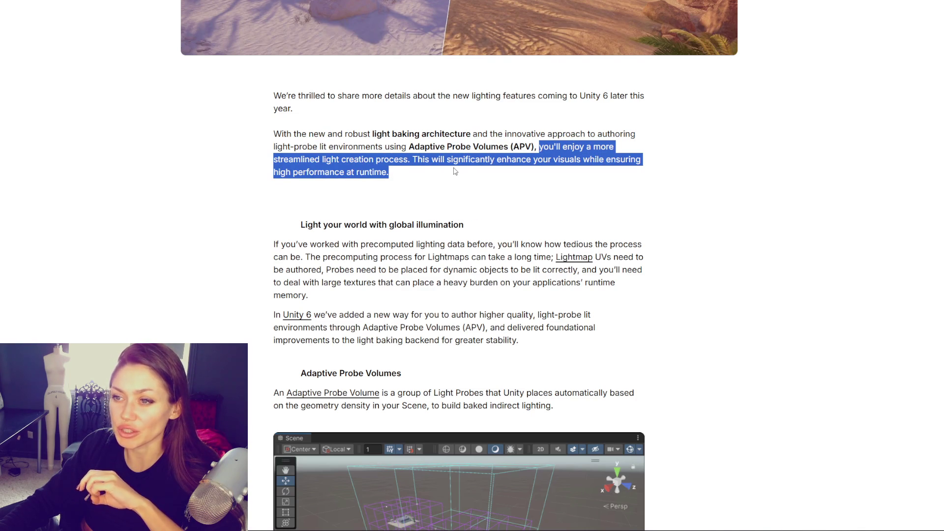
pyautogui.scroll(-2, 497, 186)
pyautogui.click(503, 159)
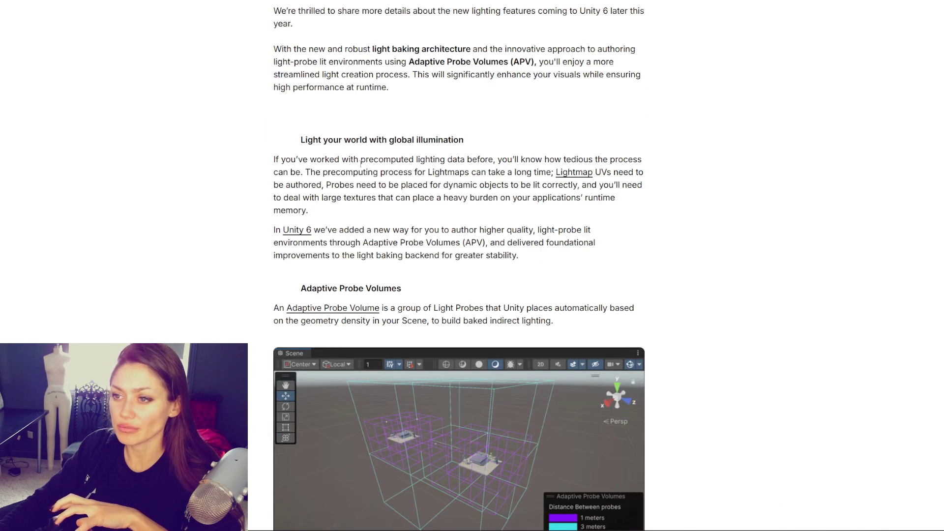
# Step: Highlight 'global illumination' in the 'Light your world with global illumination' heading
pyautogui.scroll(-2, 374, 148)
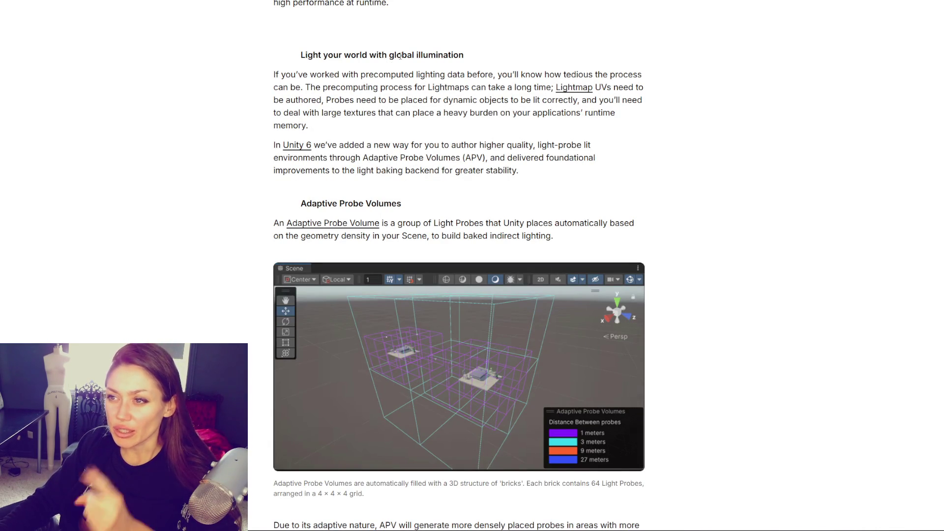
pyautogui.moveTo(388, 57); pyautogui.dragTo(495, 61)
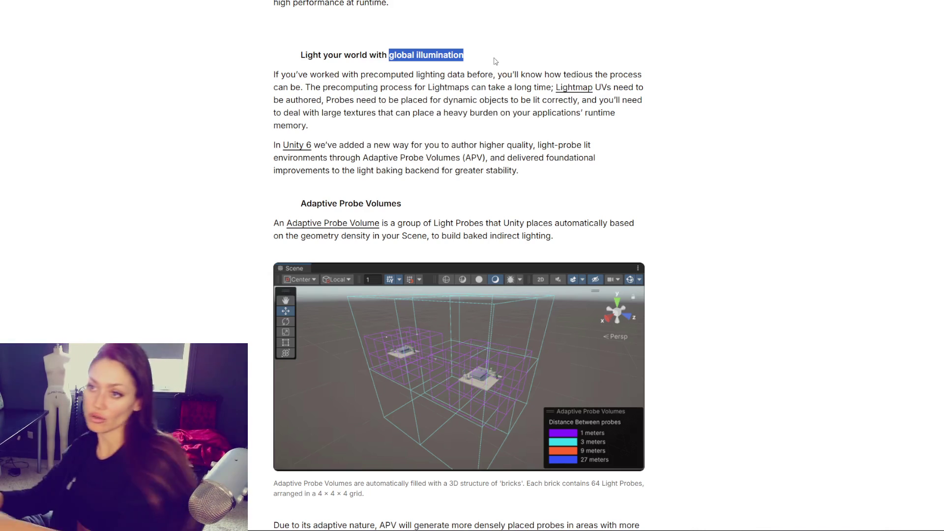
# Step: Clear the heading highlight and highlight the opening words about precomputed lighting data
pyautogui.click(494, 61)
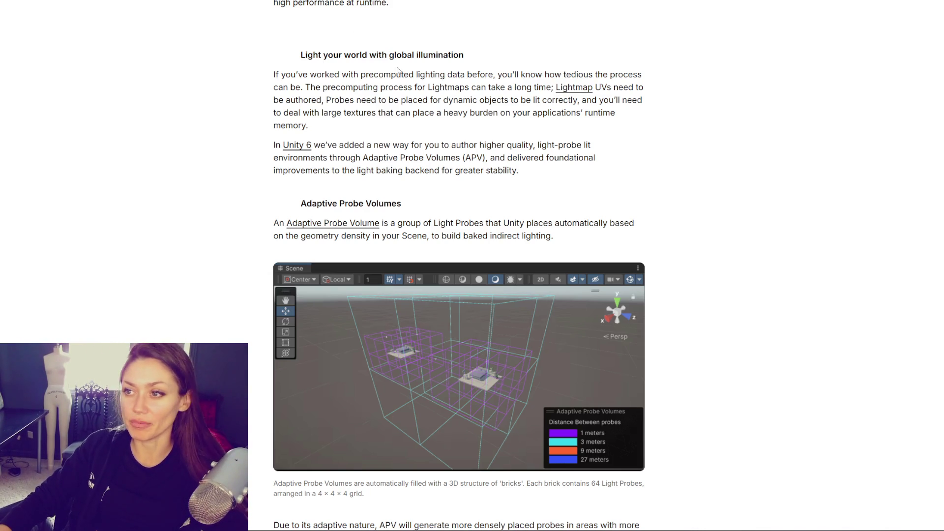
pyautogui.moveTo(274, 75); pyautogui.dragTo(470, 75)
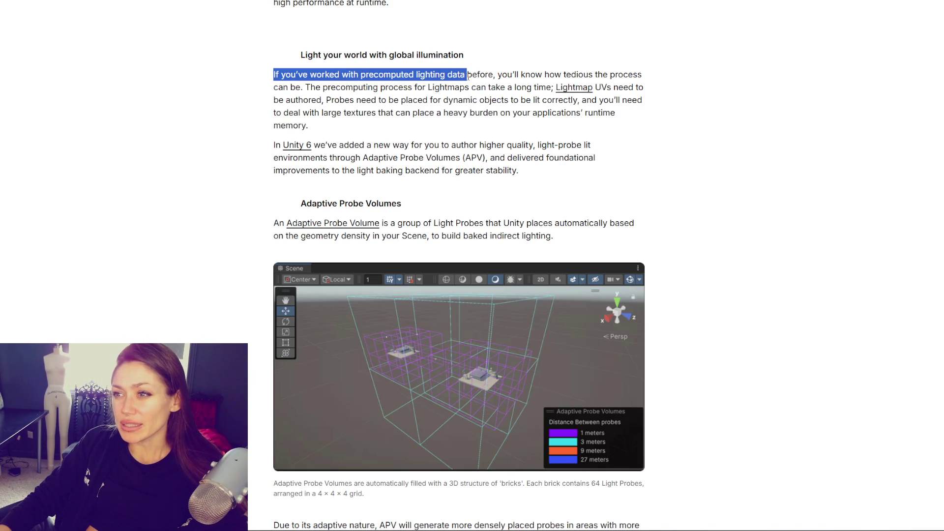
pyautogui.click(493, 76)
pyautogui.moveTo(359, 75); pyautogui.dragTo(535, 75)
# Step: Highlight the sentence on slow Lightmap precomputing, then open the '5 common lightmapping problems' article
pyautogui.click(496, 75)
pyautogui.click(541, 76)
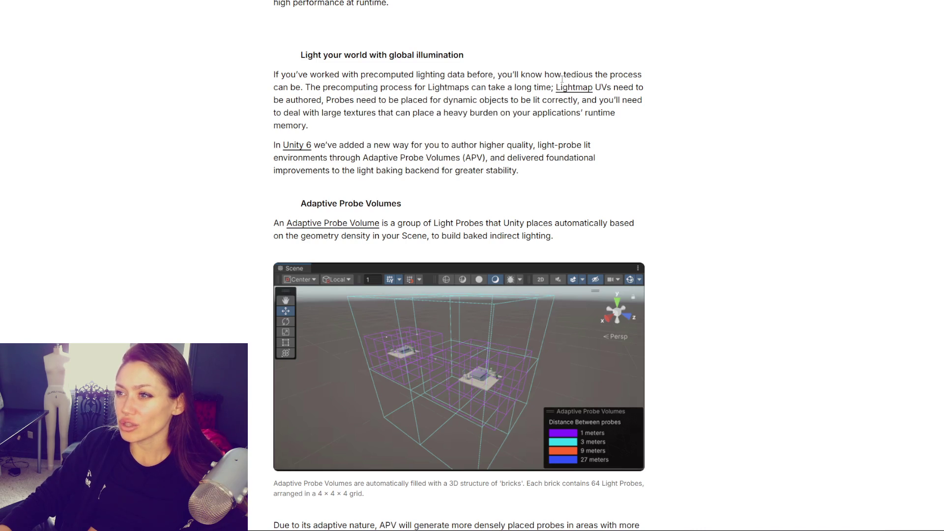
pyautogui.moveTo(306, 87); pyautogui.dragTo(592, 87)
pyautogui.click(574, 87)
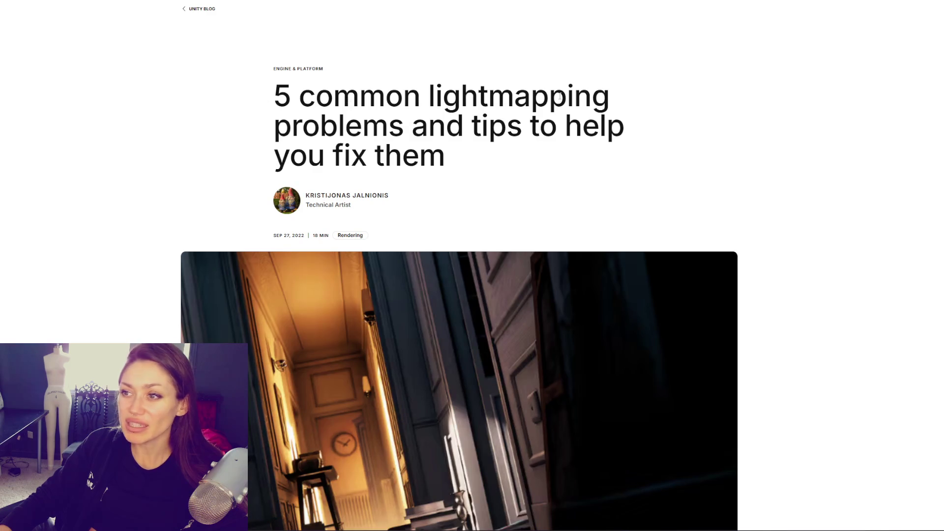
# Step: Skim the lightmapping problems article, briefly highlighting the phrase about time-consuming UI content
pyautogui.scroll(-13, 582, 68)
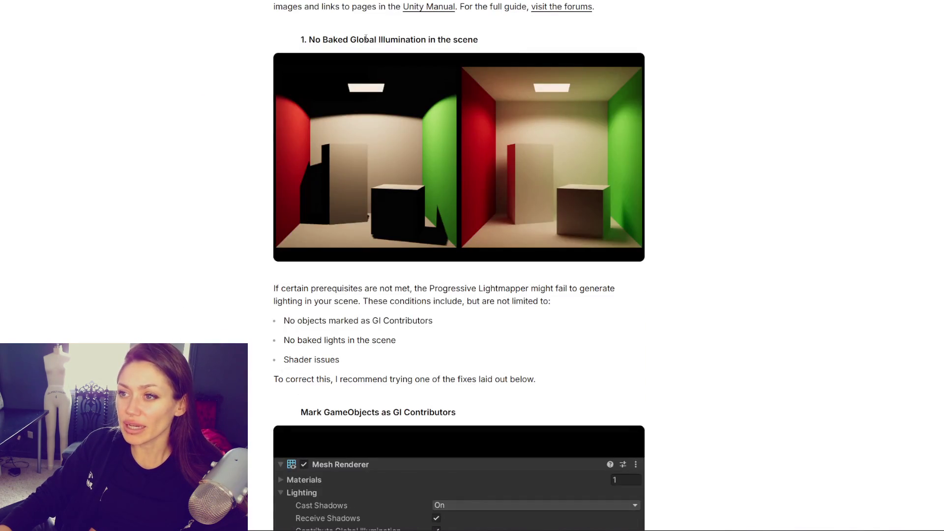
pyautogui.scroll(-15, 588, 87)
pyautogui.scroll(-15, 600, 142)
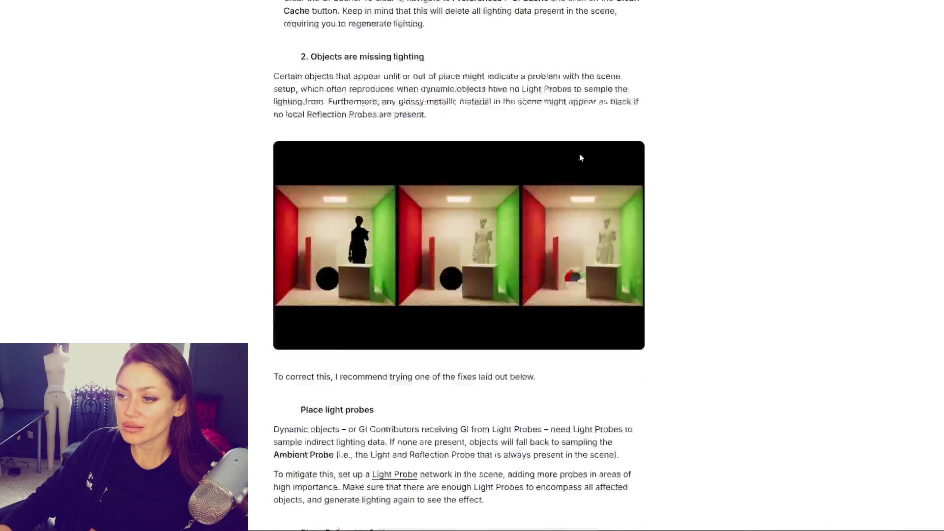
pyautogui.scroll(-15, 668, 161)
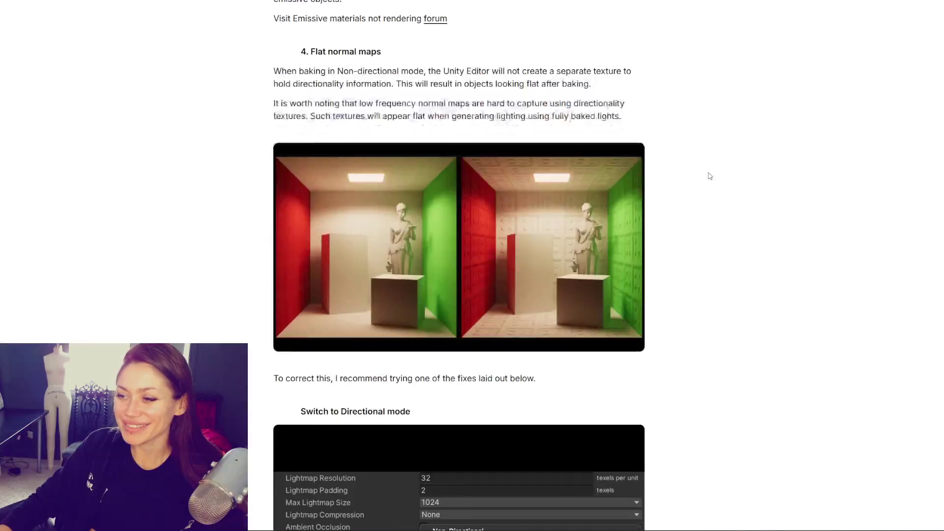
pyautogui.scroll(-15, 745, 199)
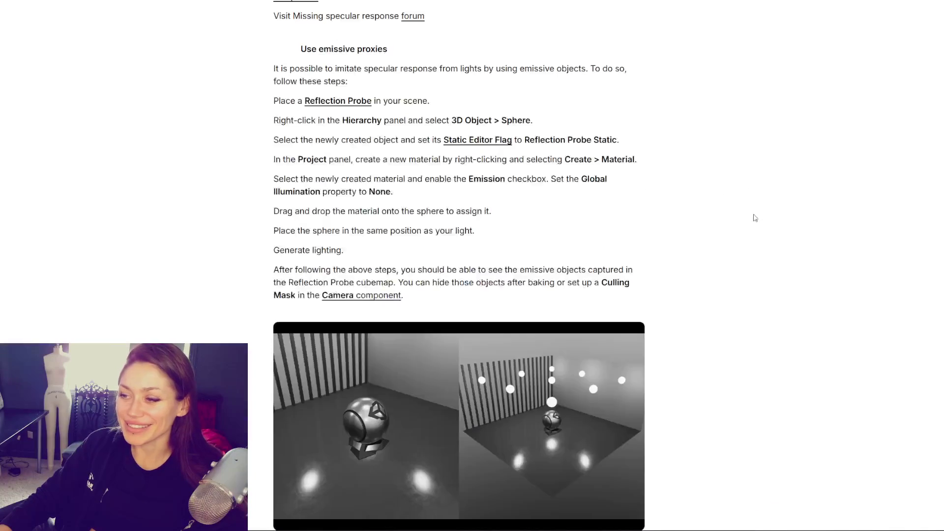
pyautogui.scroll(6, 806, 263)
pyautogui.scroll(20, 876, 37)
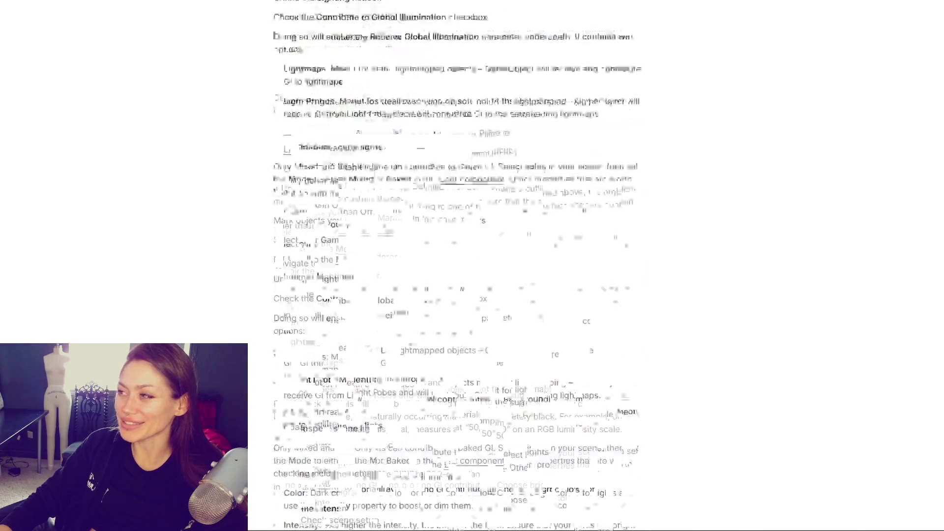
pyautogui.scroll(-5, 700, 42)
pyautogui.scroll(-3, 674, 105)
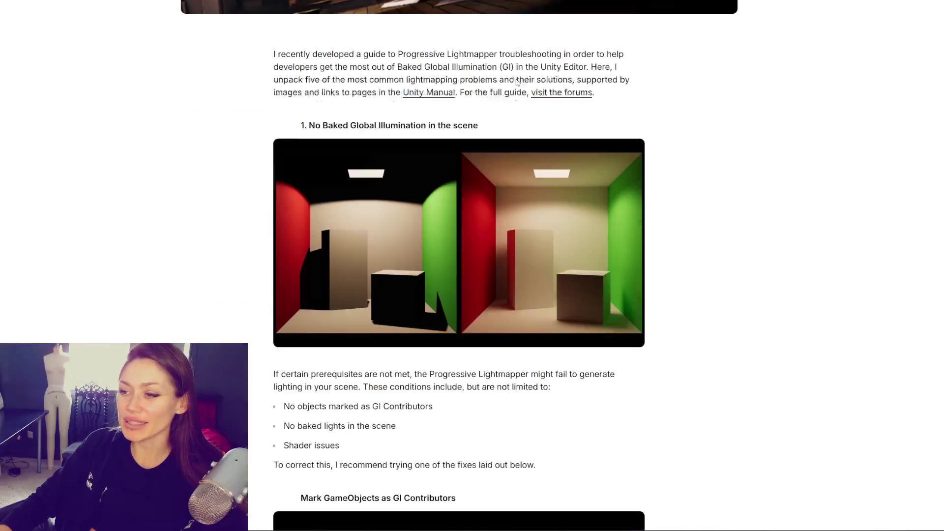
pyautogui.scroll(-4, 670, 108)
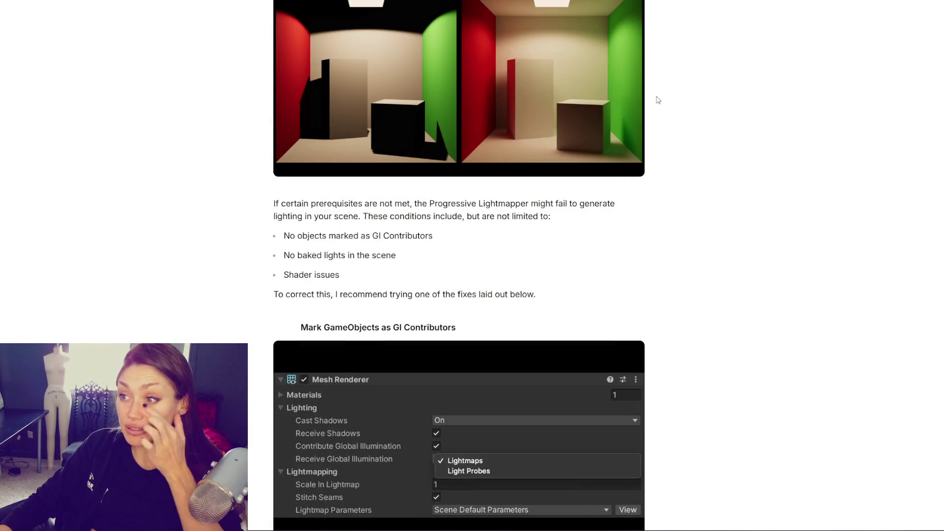
pyautogui.scroll(-15, 614, 96)
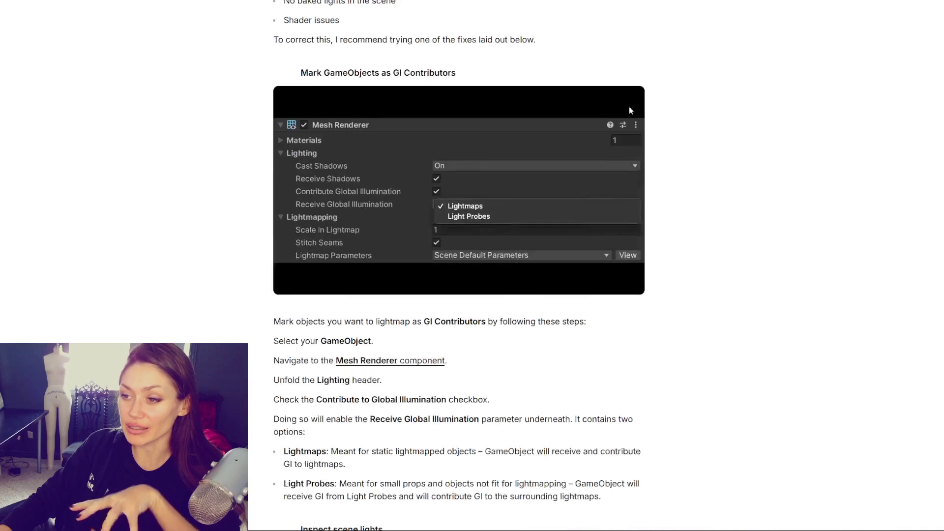
pyautogui.scroll(-5, 661, 113)
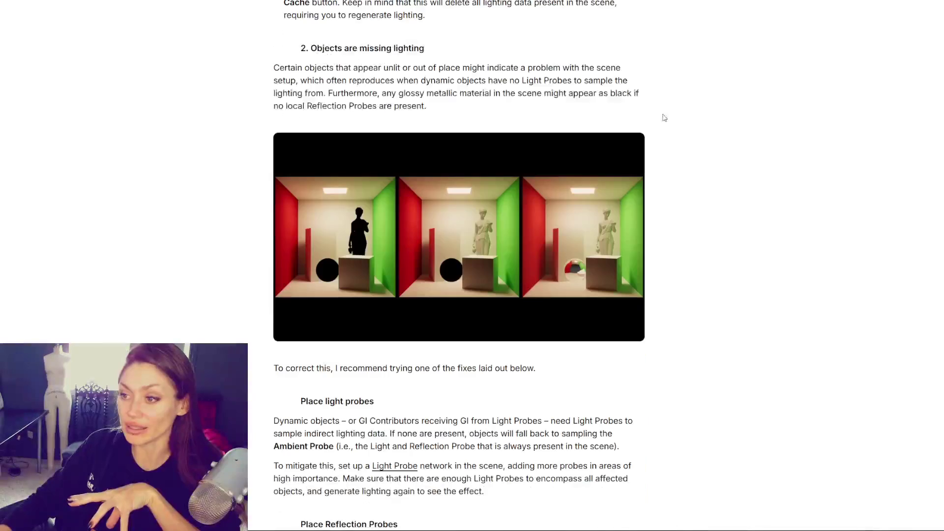
pyautogui.scroll(-5, 664, 116)
pyautogui.scroll(-10, 459, 266)
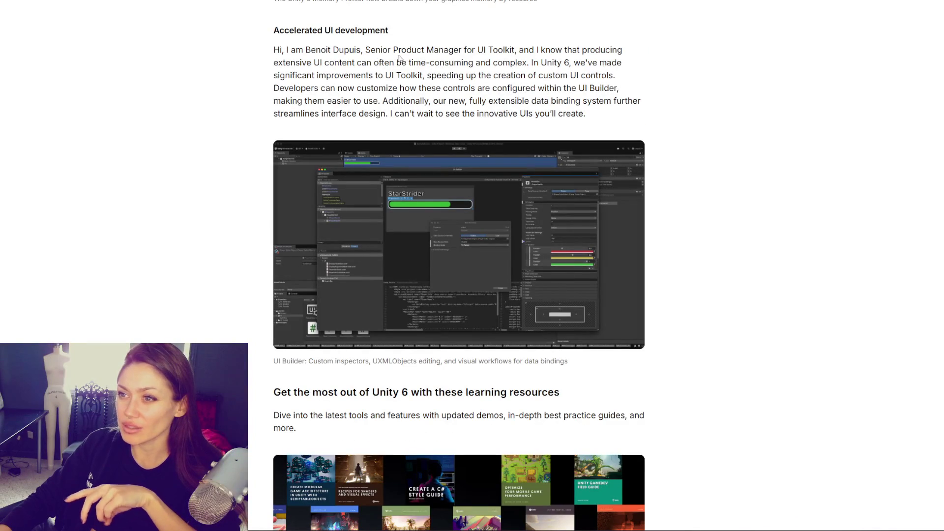
pyautogui.moveTo(317, 62); pyautogui.dragTo(528, 62)
pyautogui.click(561, 60)
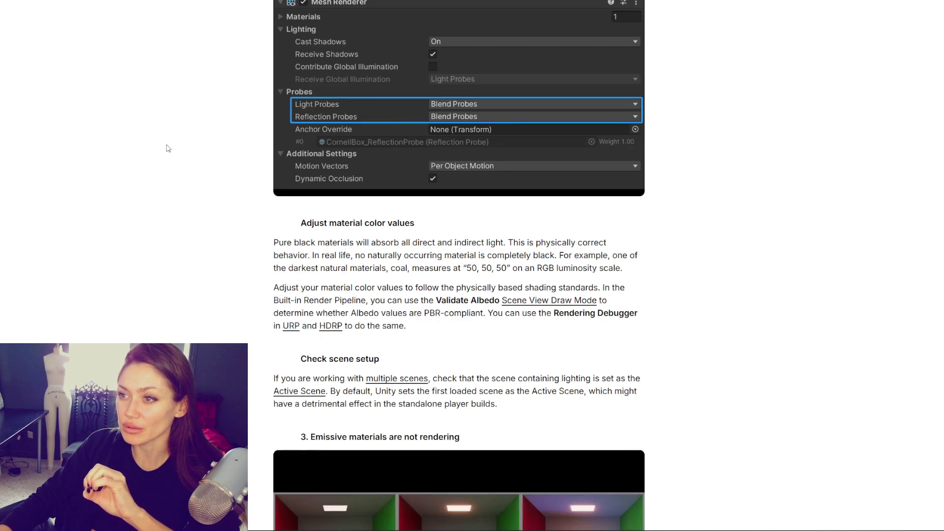
# Step: Scroll back up to the Unity 6 article's 'Light your world with global illumination' section
pyautogui.scroll(5, 170, 146)
pyautogui.scroll(5, 175, 144)
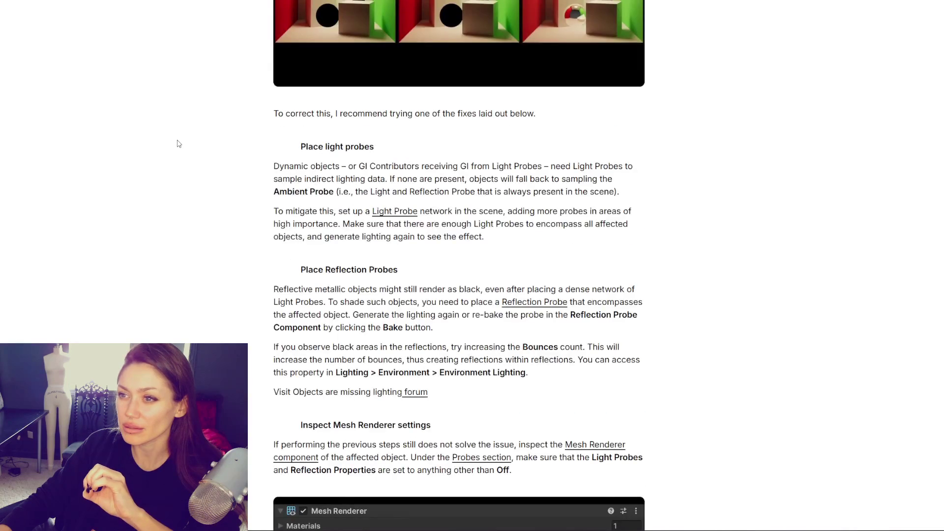
pyautogui.scroll(4, 177, 142)
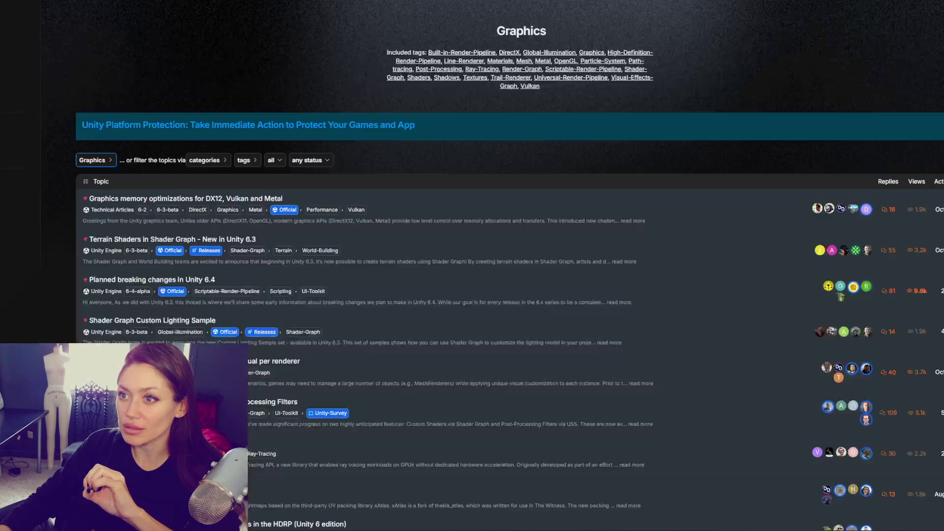
pyautogui.scroll(10, 277, 142)
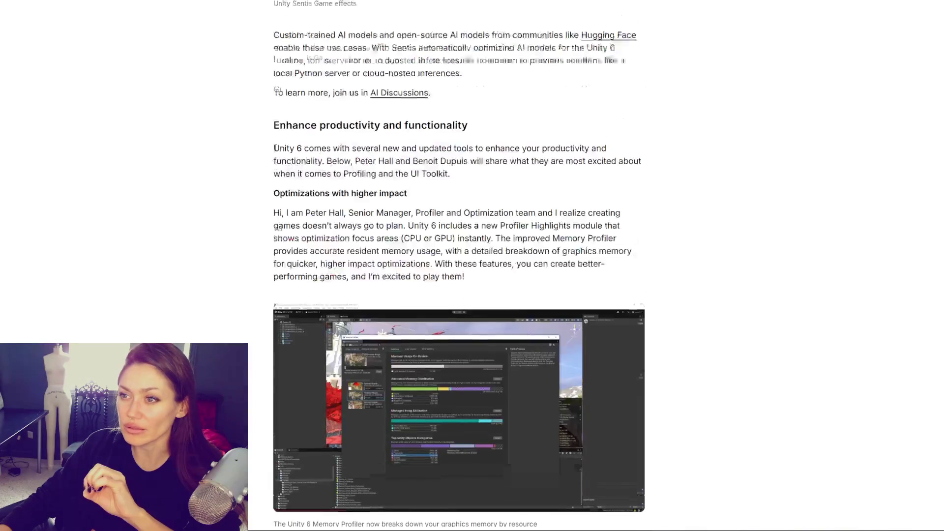
pyautogui.scroll(4, 277, 143)
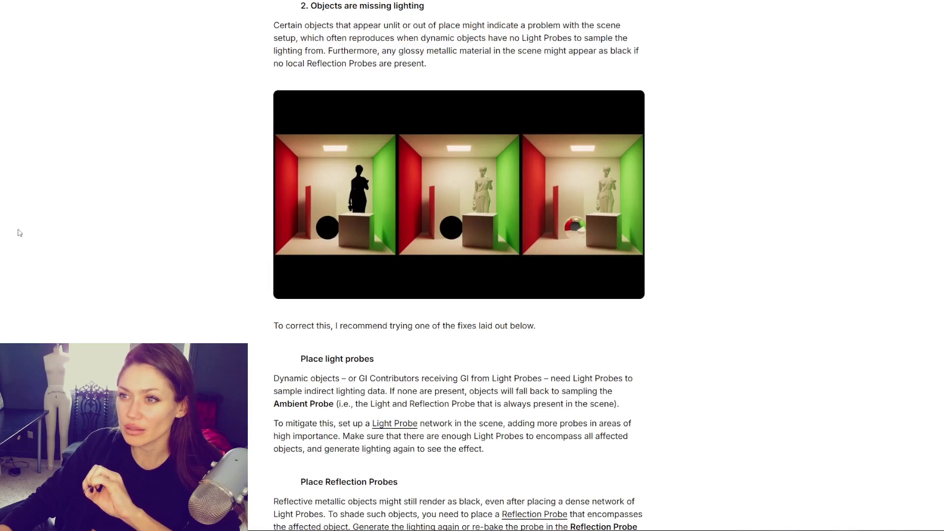
pyautogui.scroll(5, 19, 232)
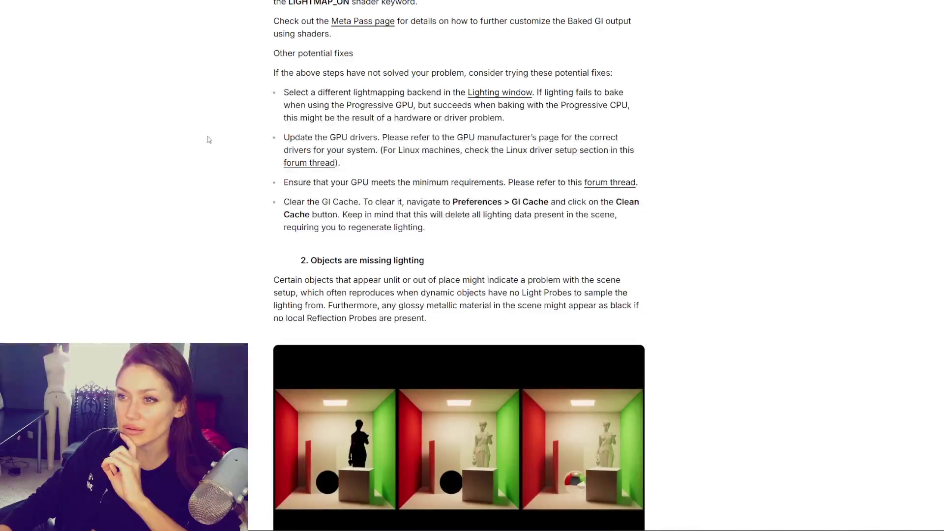
pyautogui.scroll(7, 264, 95)
pyautogui.scroll(9, 265, 94)
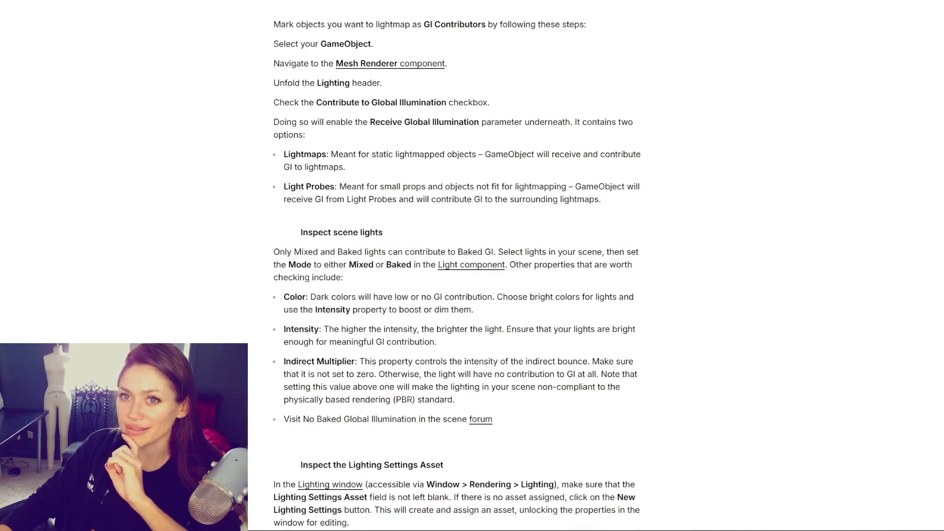
pyautogui.scroll(15, 143, 134)
pyautogui.scroll(-7, 144, 135)
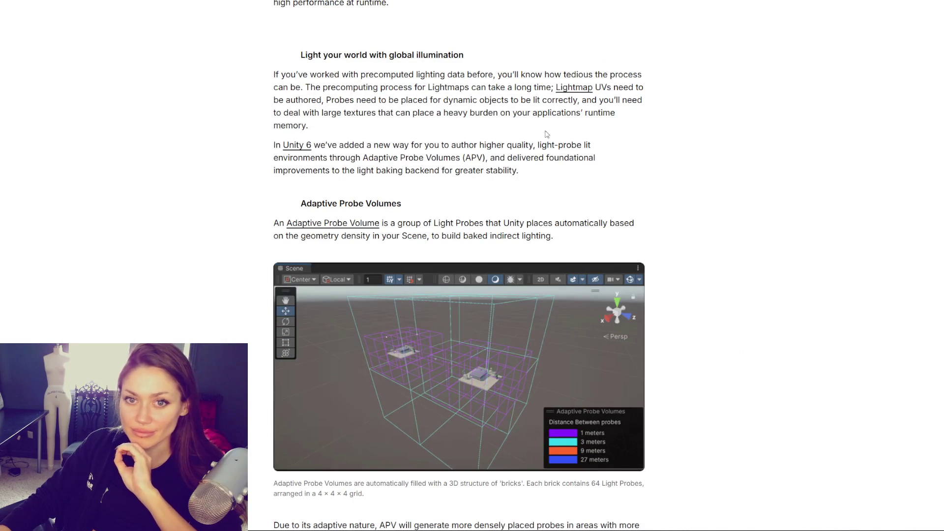
pyautogui.moveTo(295, 54); pyautogui.dragTo(536, 68)
pyautogui.moveTo(322, 87); pyautogui.dragTo(679, 94)
pyautogui.click(544, 105)
pyautogui.click(664, 87)
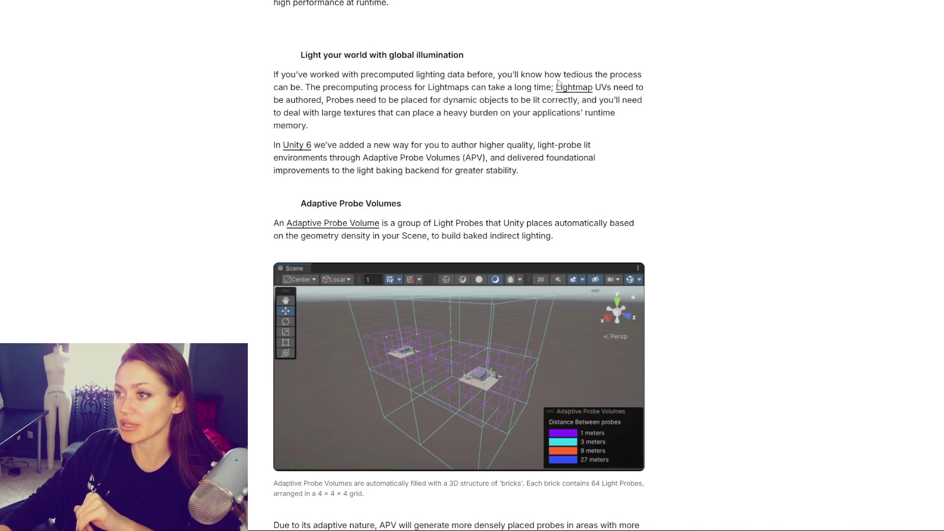
pyautogui.moveTo(551, 88); pyautogui.dragTo(651, 99)
pyautogui.click(644, 97)
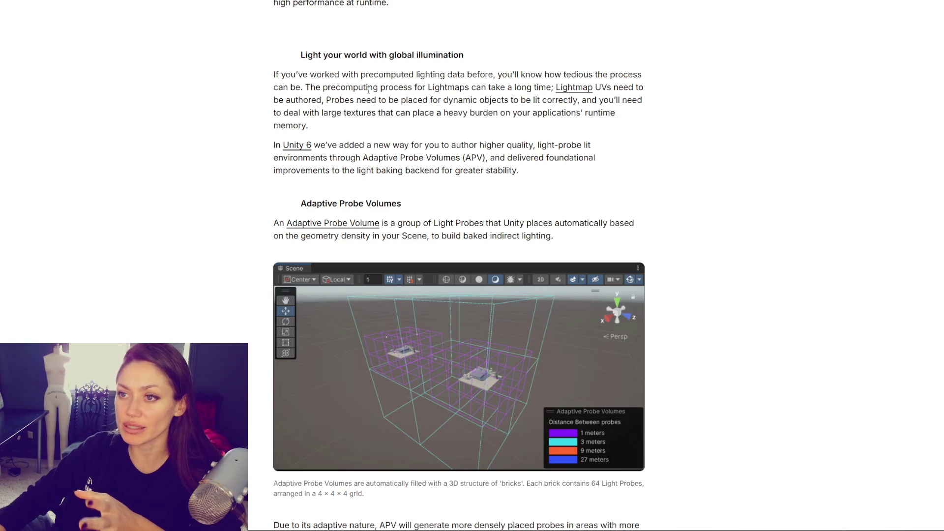
pyautogui.moveTo(261, 66); pyautogui.dragTo(565, 235)
pyautogui.click(495, 140)
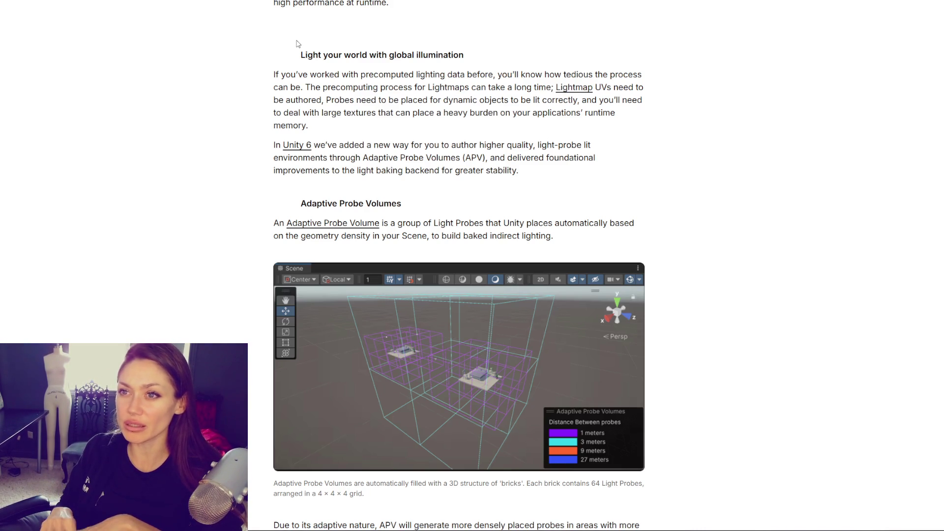
# Step: Highlight the global illumination heading and both paragraphs down to Adaptive Probe Volumes
pyautogui.moveTo(296, 44)
pyautogui.mouseDown()
pyautogui.moveTo(391, 76)
pyautogui.moveTo(540, 184)
pyautogui.mouseUp()
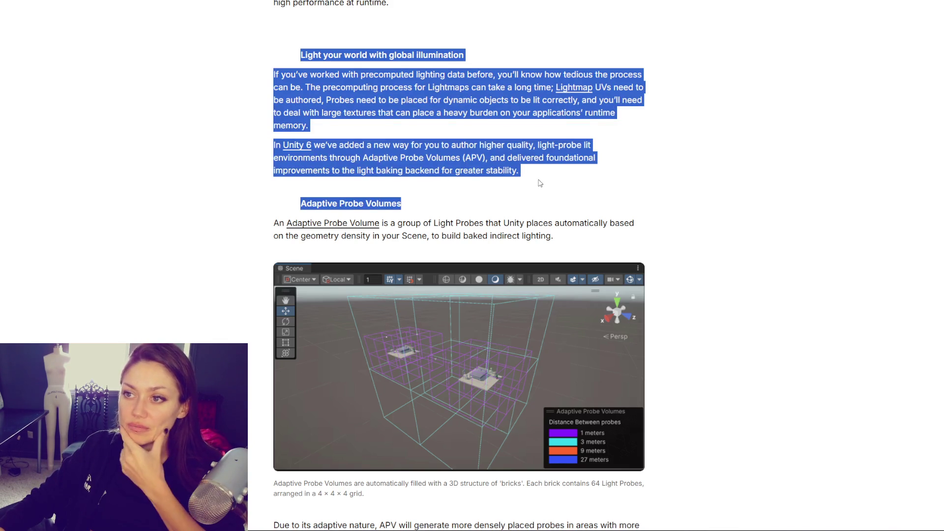
pyautogui.click(540, 184)
pyautogui.moveTo(306, 55); pyautogui.dragTo(535, 172)
pyautogui.click(534, 173)
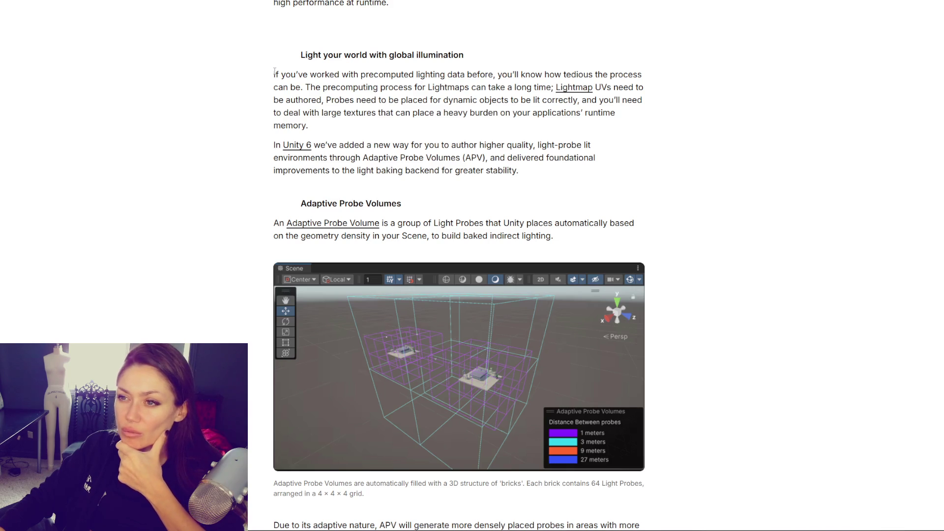
# Step: Highlight the paragraph's opening sentence, then the sentence about precomputing Lightmaps
pyautogui.moveTo(273, 75)
pyautogui.mouseDown()
pyautogui.moveTo(337, 86)
pyautogui.moveTo(512, 87)
pyautogui.mouseUp()
pyautogui.click(308, 79)
pyautogui.click(451, 123)
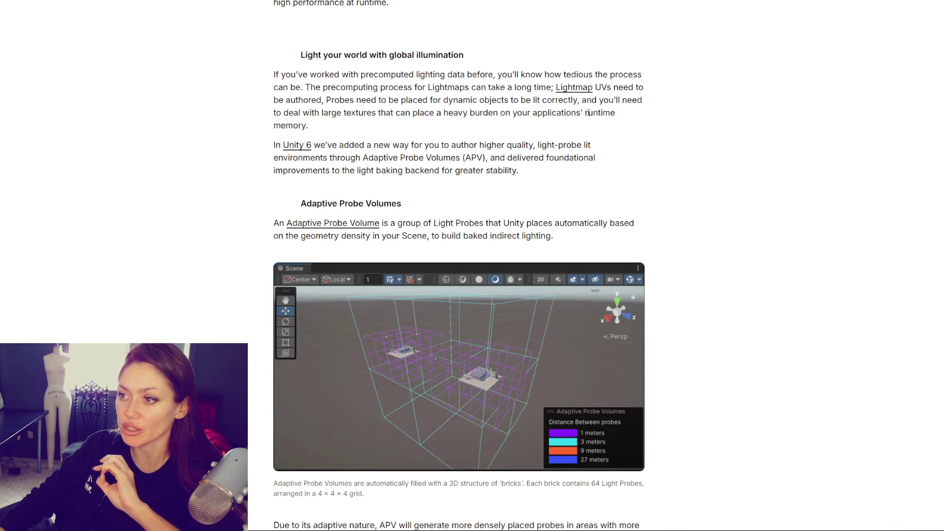
pyautogui.scroll(-1, 610, 117)
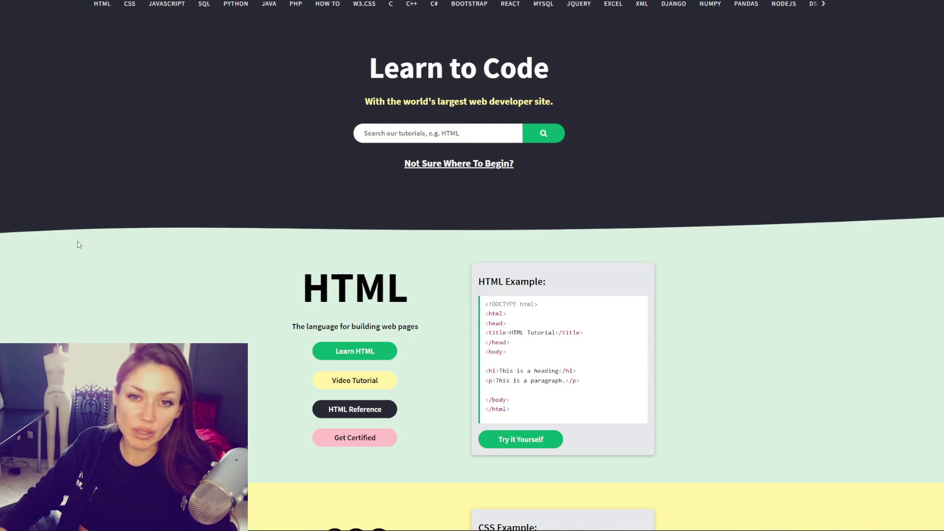
# Step: Skim the W3Schools home page and choose JAVA in the top navigation bar
pyautogui.scroll(-10, 921, 105)
pyautogui.scroll(-10, 921, 106)
pyautogui.scroll(12, 912, 110)
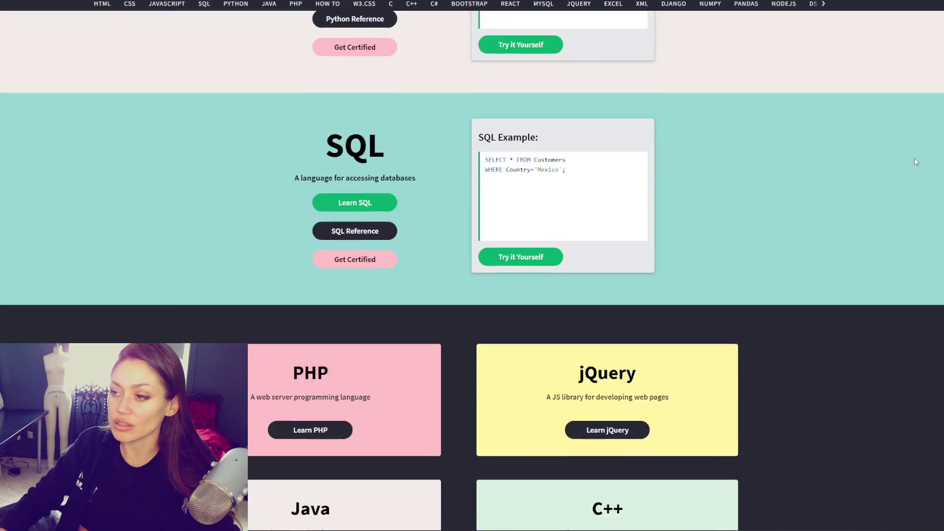
pyautogui.scroll(8, 915, 147)
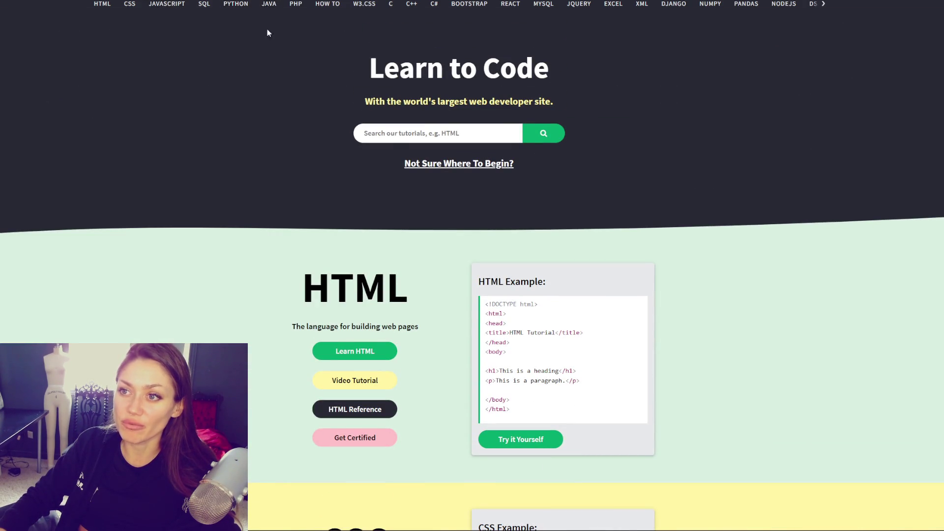
pyautogui.click(269, 5)
# Step: Skim the Java Tutorial page and highlight its 'Examples in Each Chapter' introduction
pyautogui.scroll(-12, 128, 99)
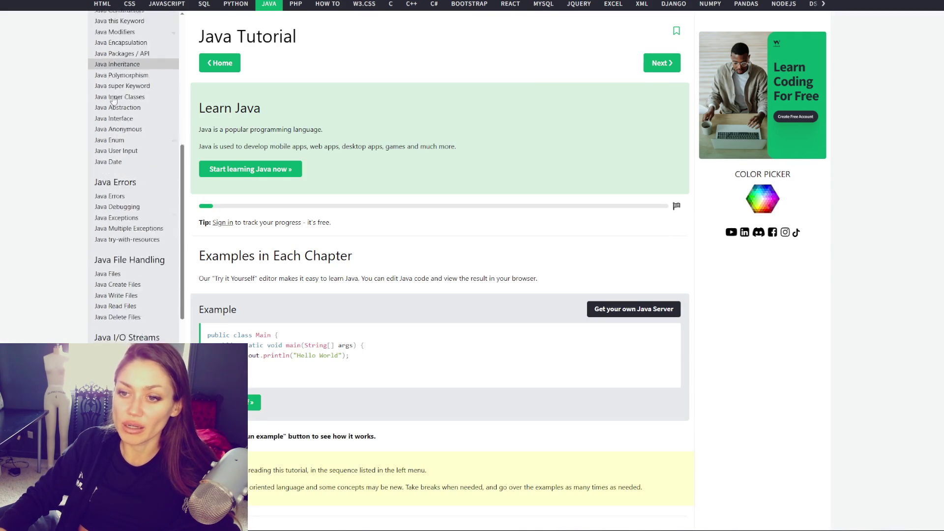
pyautogui.scroll(-6, 108, 142)
pyautogui.scroll(15, 152, 71)
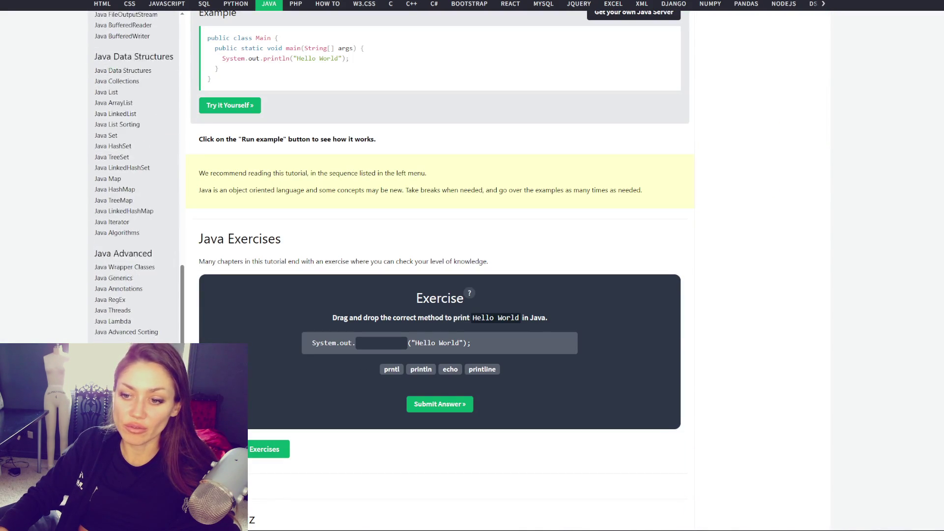
pyautogui.scroll(5, 447, 49)
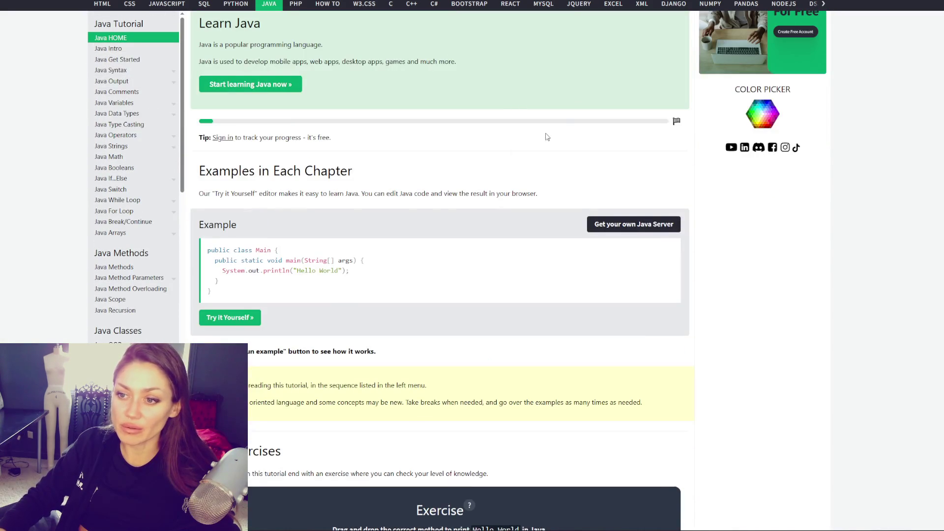
pyautogui.scroll(2, 530, 146)
pyautogui.scroll(-3, 394, 61)
pyautogui.scroll(-15, 393, 64)
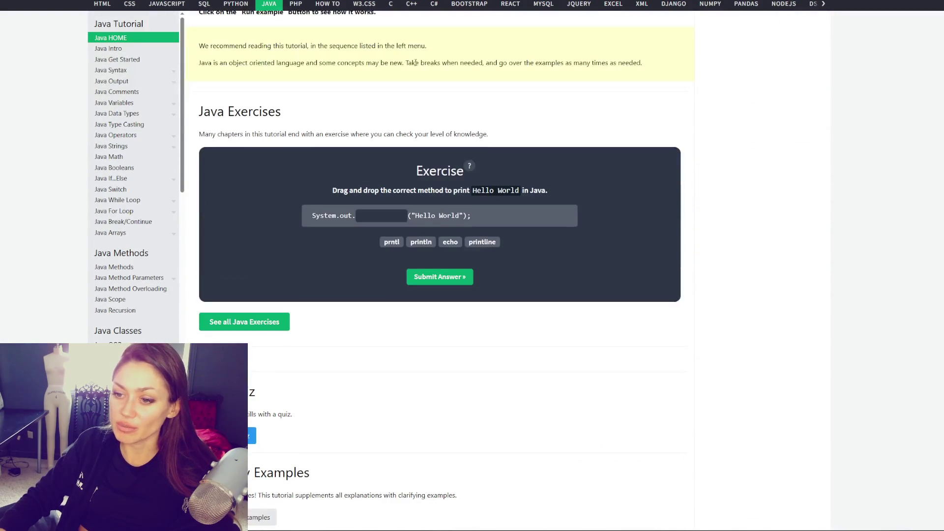
pyautogui.scroll(5, 288, 43)
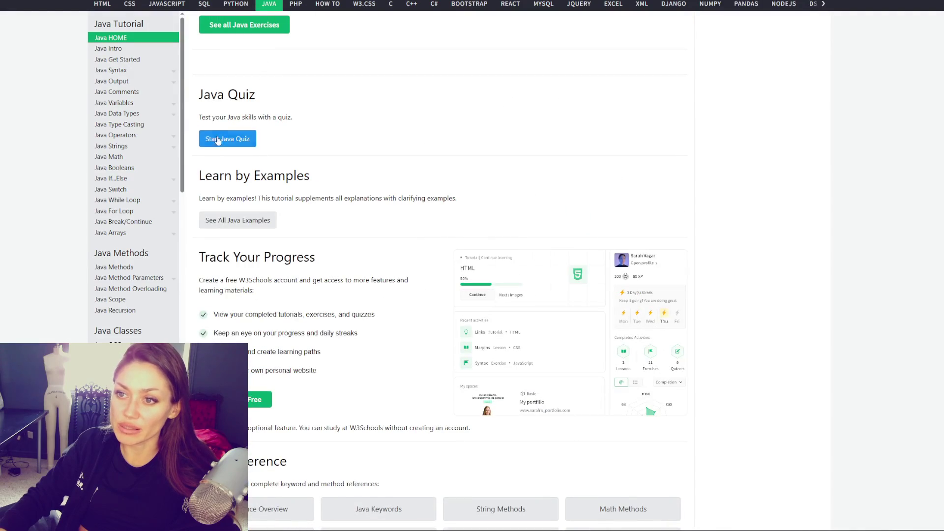
pyautogui.scroll(-13, 394, 123)
pyautogui.scroll(15, 425, 116)
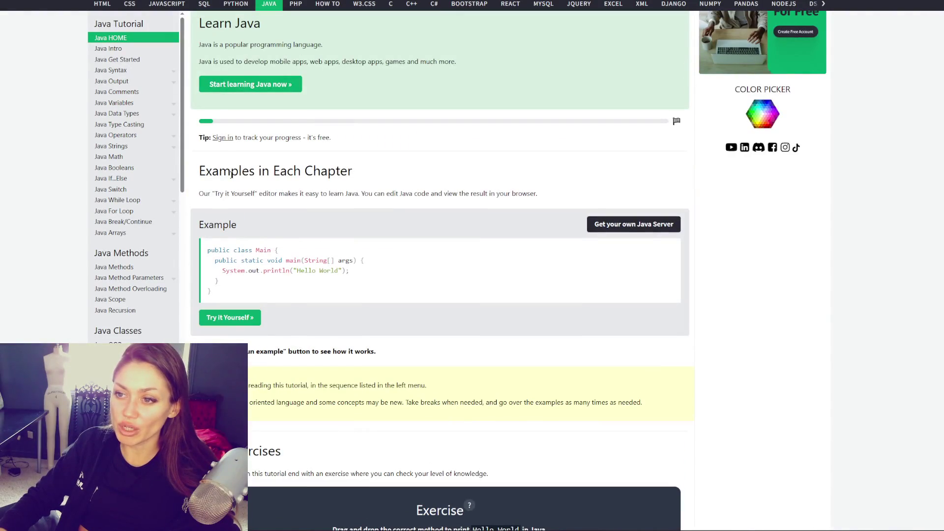
pyautogui.moveTo(231, 173)
pyautogui.mouseDown()
pyautogui.moveTo(561, 193)
pyautogui.moveTo(248, 258)
pyautogui.moveTo(271, 271)
pyautogui.mouseUp()
# Step: Step through the Java Introduction, Getting Started, Syntax, Statements and Output / Print lessons
pyautogui.click(109, 48)
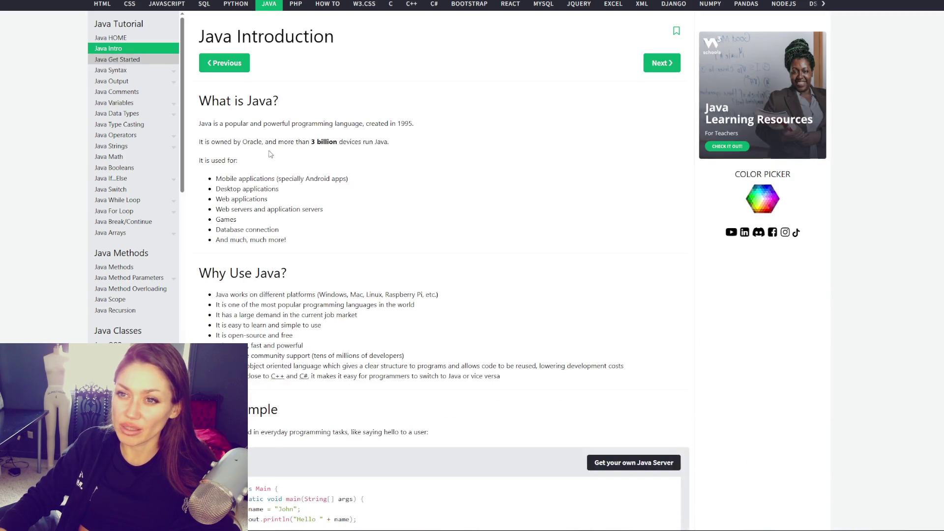
pyautogui.click(109, 59)
pyautogui.click(109, 70)
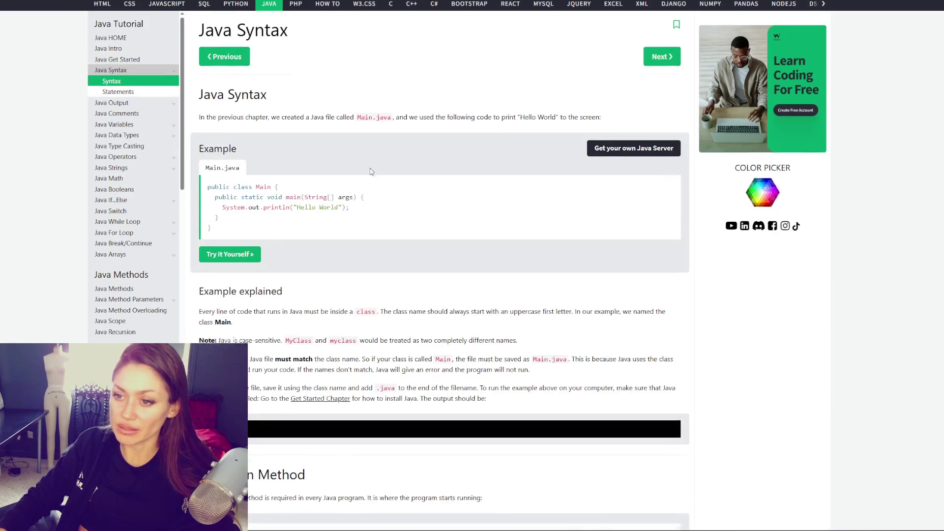
pyautogui.scroll(-5, 344, 222)
pyautogui.click(118, 92)
pyautogui.click(118, 103)
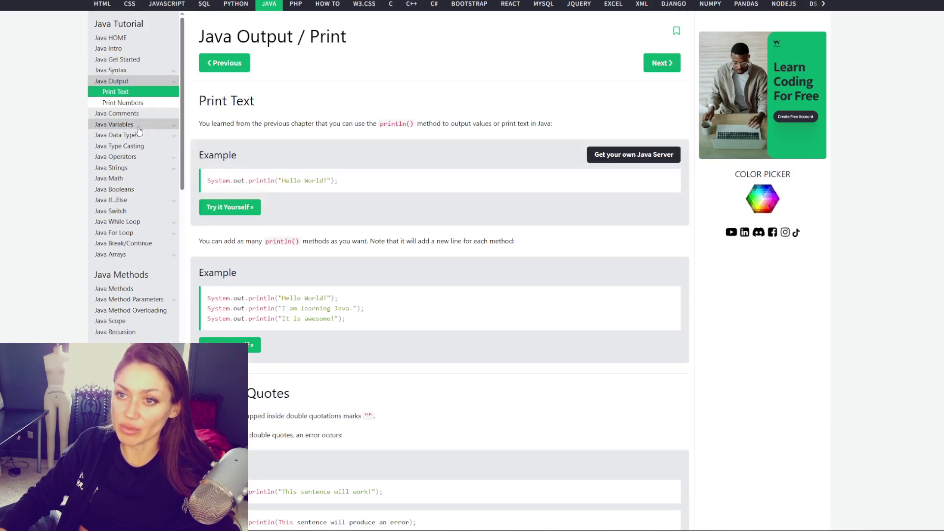
pyautogui.scroll(-2, 145, 114)
# Step: Go through Java Methods, Method Parameters, Scope, OOP, Classes and Objects, Class Attributes and Class Methods
pyautogui.click(118, 162)
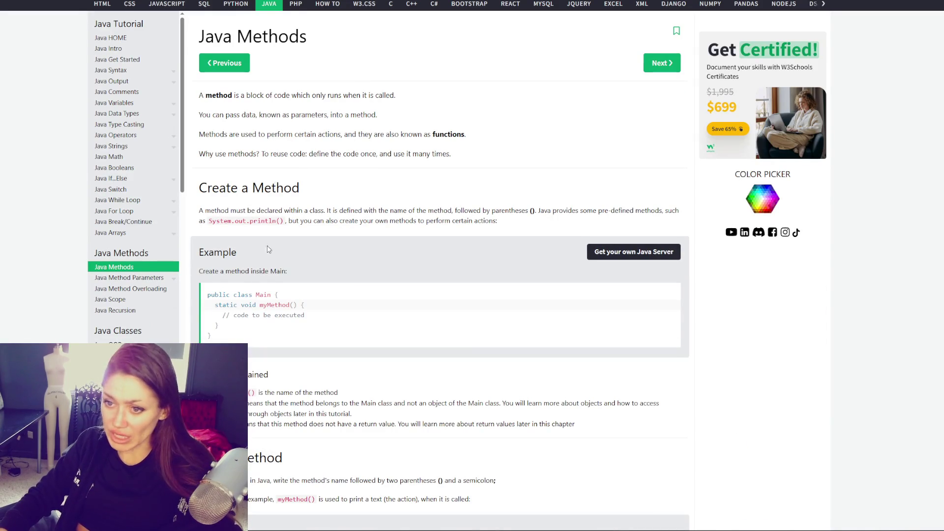
pyautogui.scroll(-2, 260, 220)
pyautogui.click(129, 278)
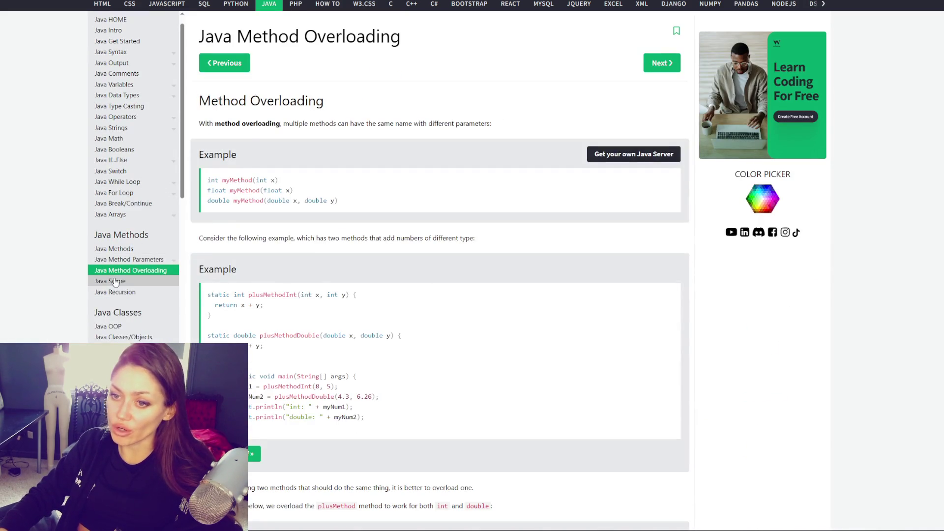
pyautogui.click(105, 281)
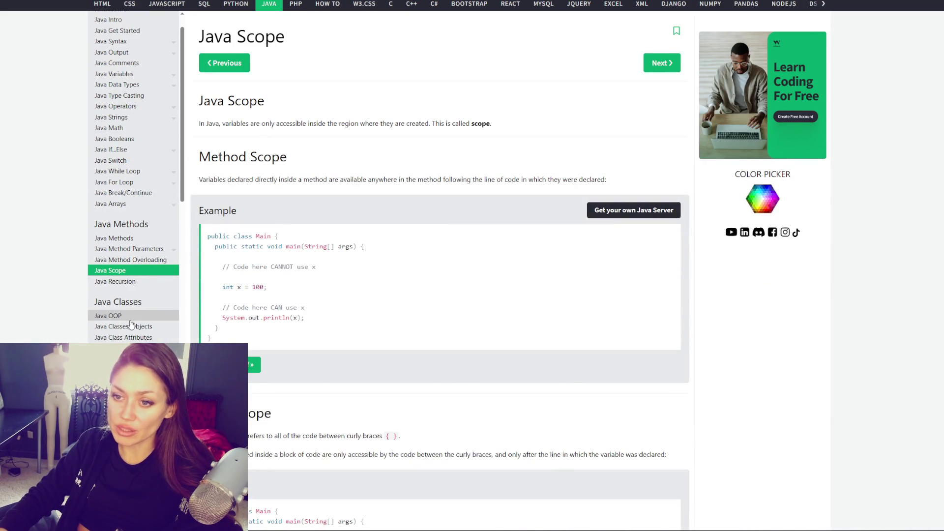
pyautogui.click(118, 316)
pyautogui.click(136, 281)
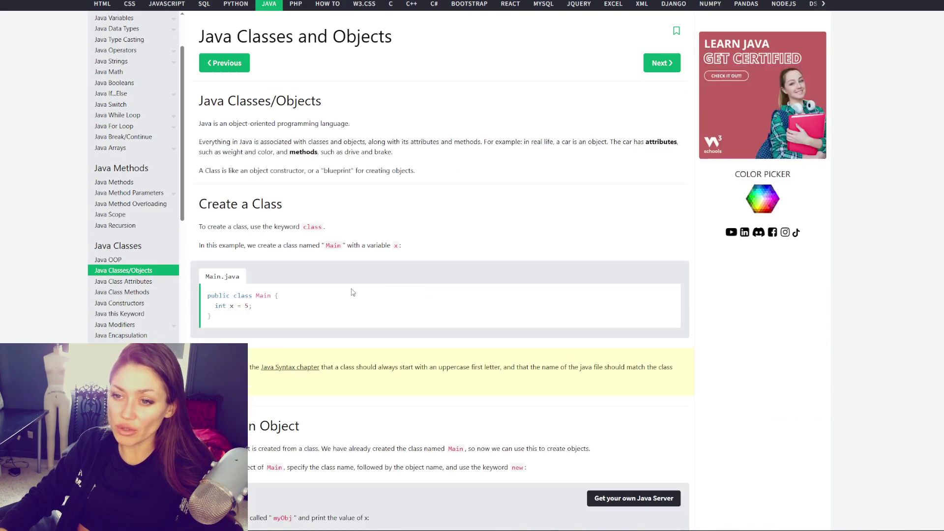
pyautogui.click(135, 283)
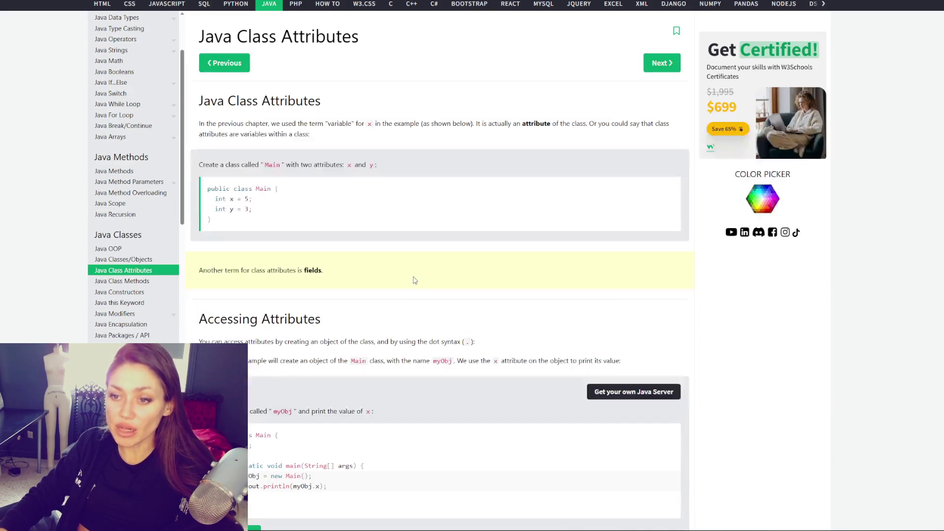
pyautogui.click(137, 283)
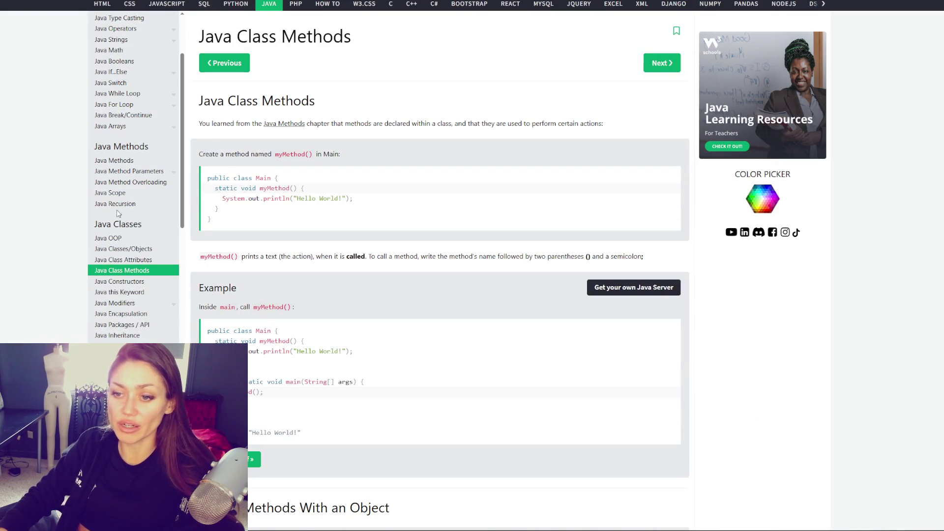
# Step: Revisit Output / Print, then open Strings, Switch and Java Arrays and scroll the sidebar
pyautogui.scroll(3, 135, 295)
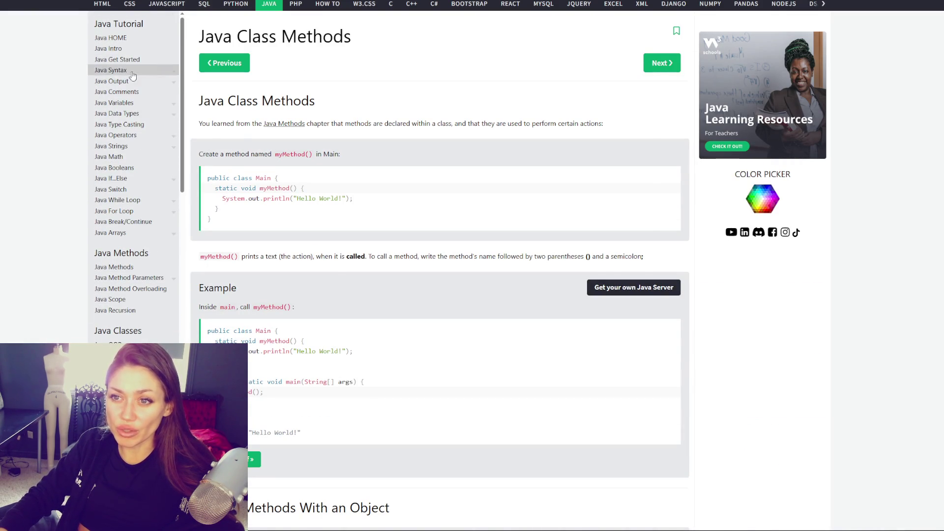
pyautogui.click(116, 81)
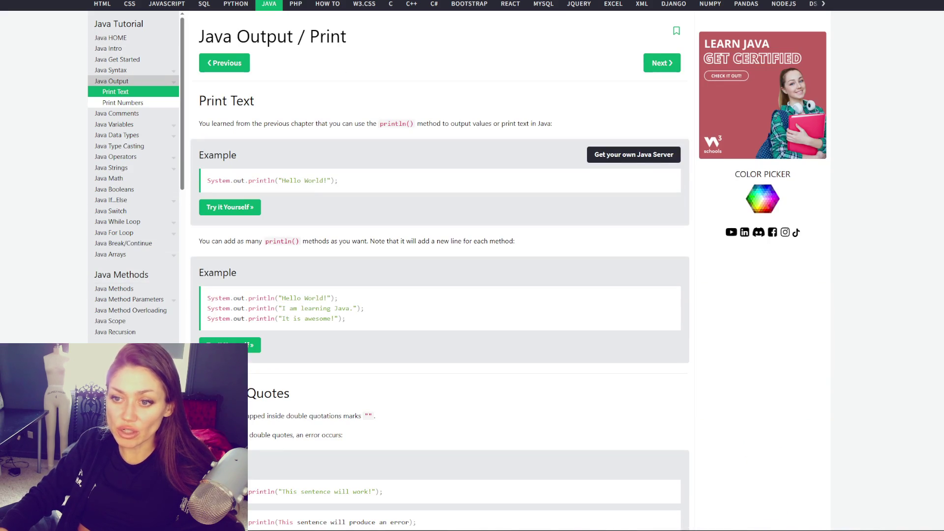
pyautogui.click(111, 168)
pyautogui.click(110, 233)
pyautogui.click(110, 232)
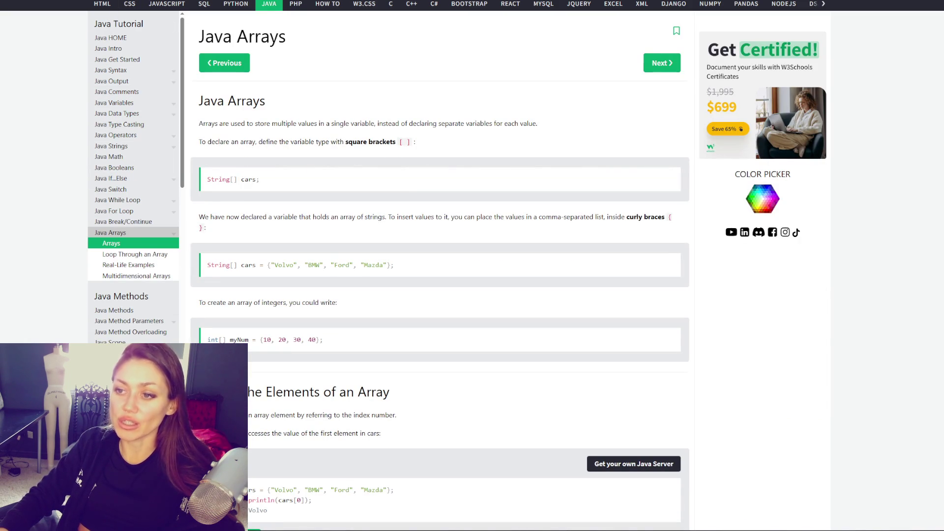
pyautogui.scroll(-5, 151, 156)
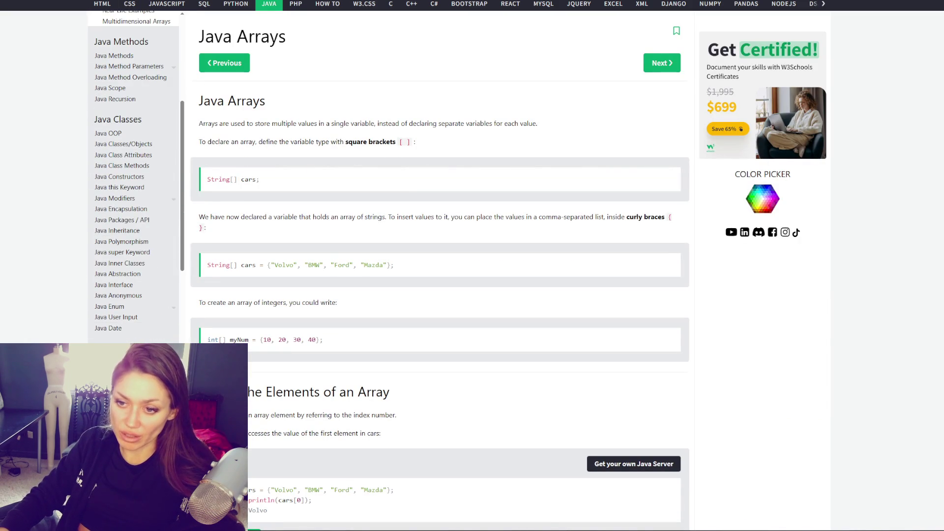
pyautogui.scroll(-8, 136, 294)
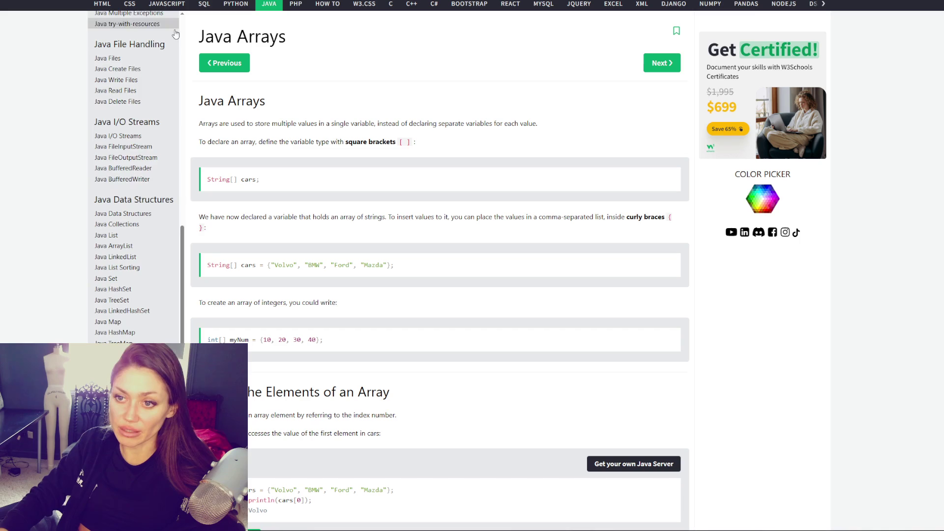
pyautogui.scroll(-5, 141, 256)
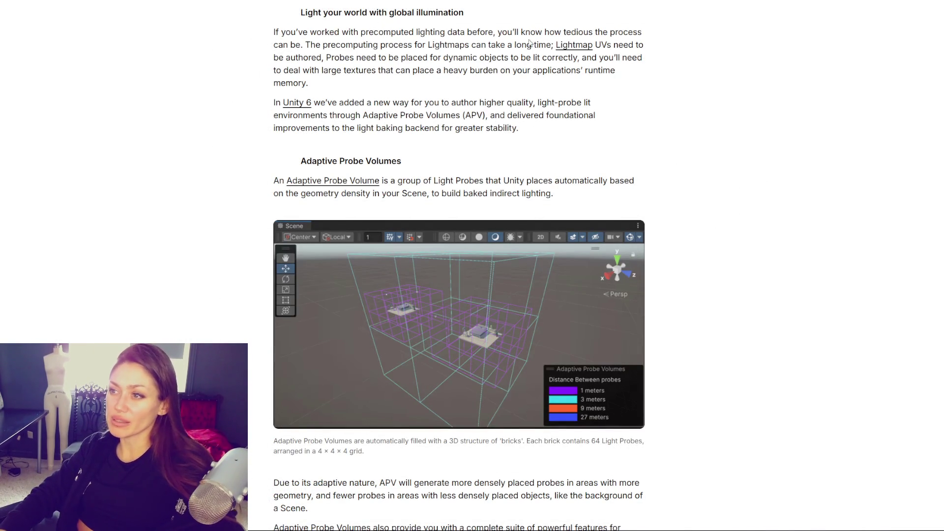
# Step: Highlight 'Probes need to be placed for dynamic objects to be lit correctly' and narrow to 'Probes'
pyautogui.moveTo(326, 58)
pyautogui.mouseDown()
pyautogui.moveTo(435, 70)
pyautogui.moveTo(583, 59)
pyautogui.mouseUp()
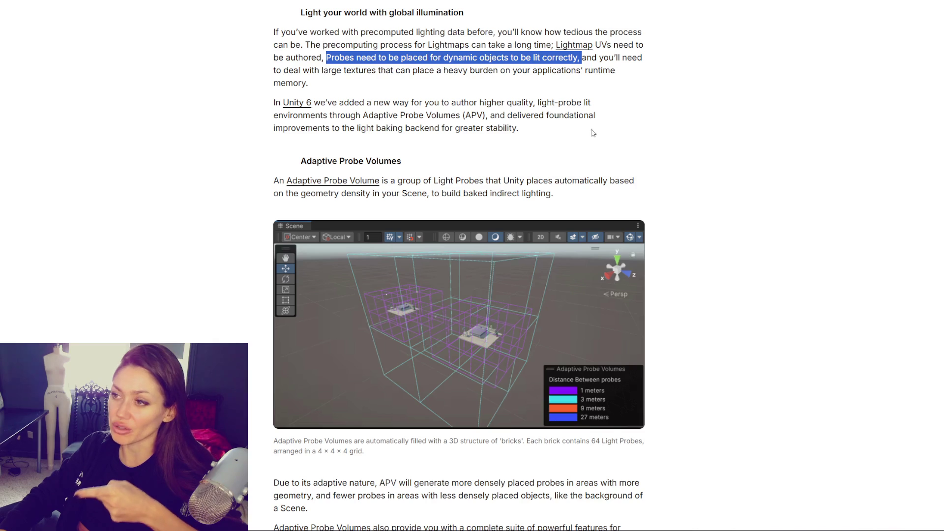
pyautogui.doubleClick(343, 62)
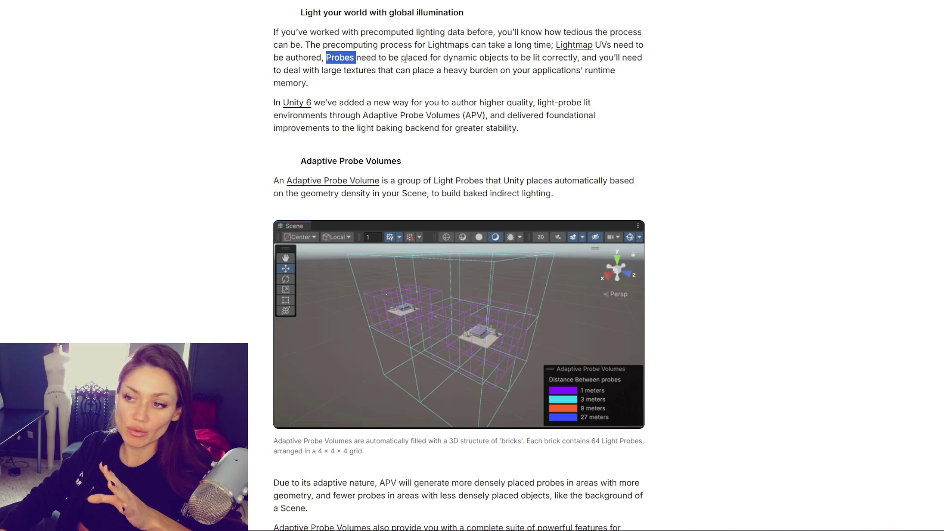
# Step: Scroll around the paragraph on Lightmap precomputing and Probe placement, then clear the 'Probes' highlight
pyautogui.scroll(-10, 405, 59)
pyautogui.scroll(10, 405, 64)
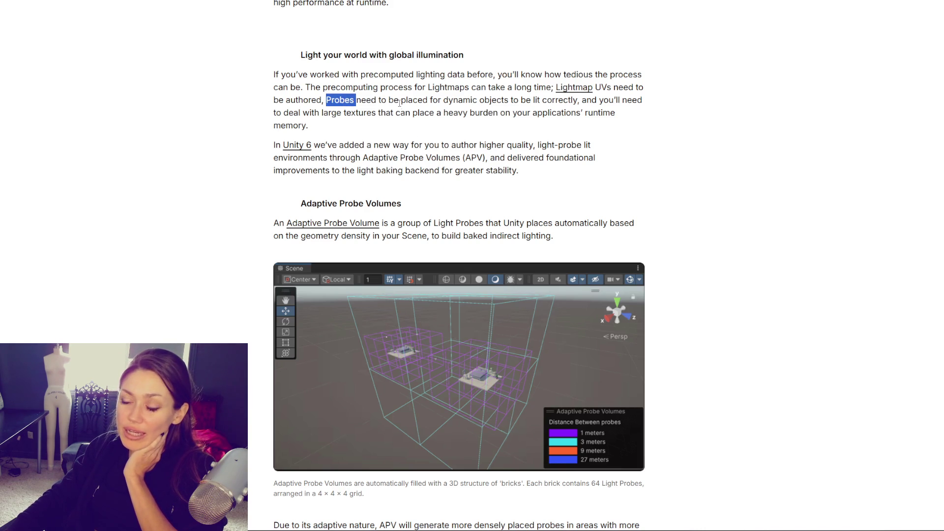
pyautogui.scroll(-1, 528, 205)
pyautogui.scroll(-2, 531, 197)
pyautogui.scroll(3, 423, 141)
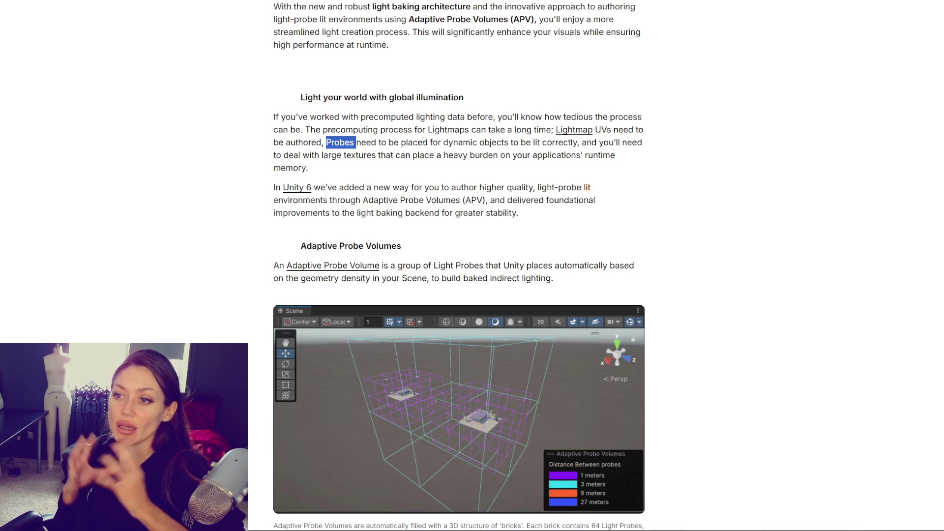
pyautogui.click(451, 133)
# Step: Select 'Lightmaps', then highlight 'precomputed lighting data' in the paragraph's first sentence
pyautogui.doubleClick(451, 131)
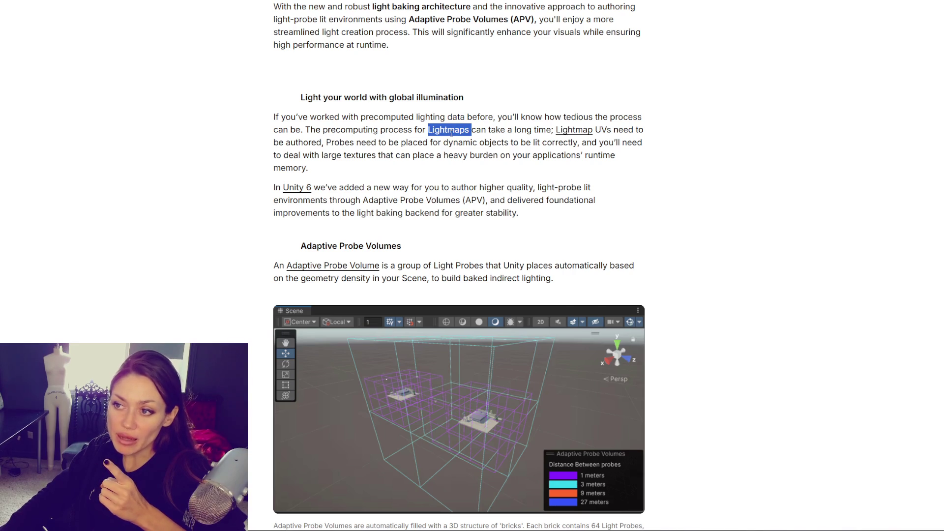
pyautogui.moveTo(361, 118); pyautogui.dragTo(465, 117)
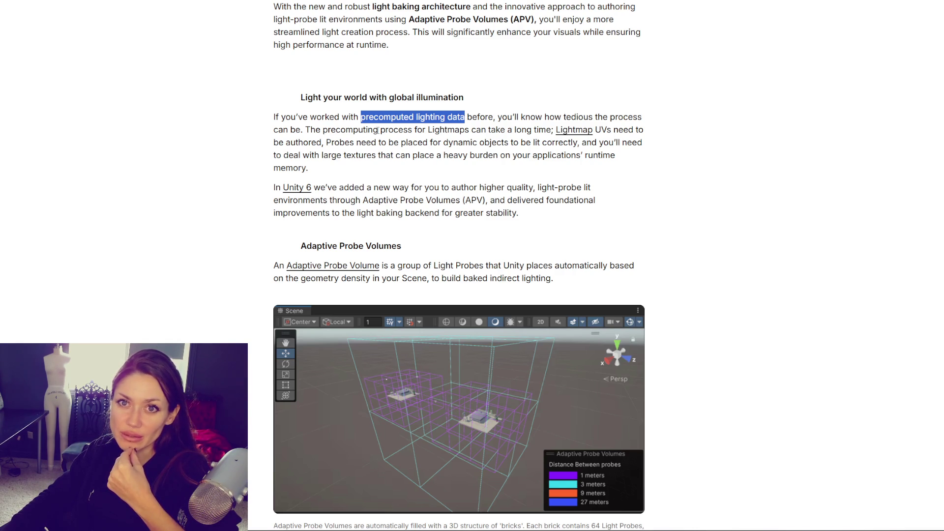
pyautogui.scroll(10, 377, 130)
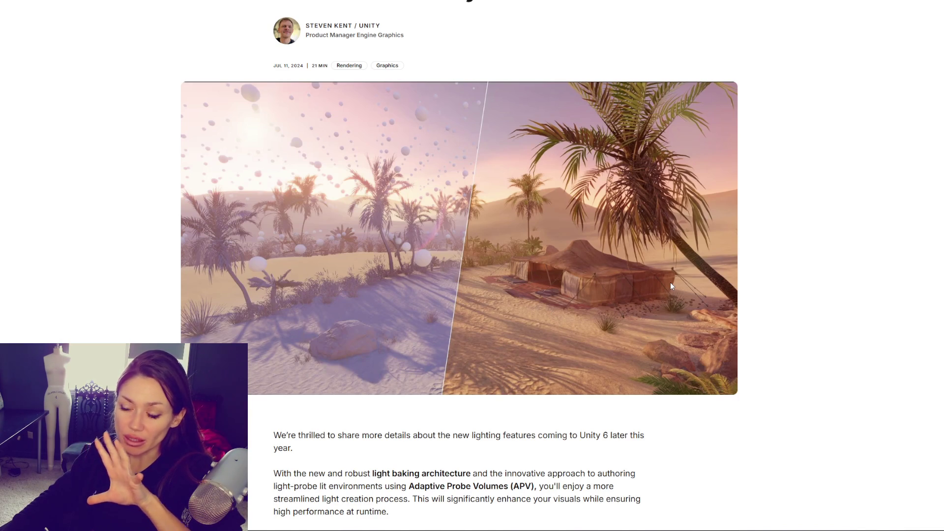
# Step: Scroll the lighting article to its introduction on light baking and Adaptive Probe Volumes
pyautogui.scroll(-1, 632, 266)
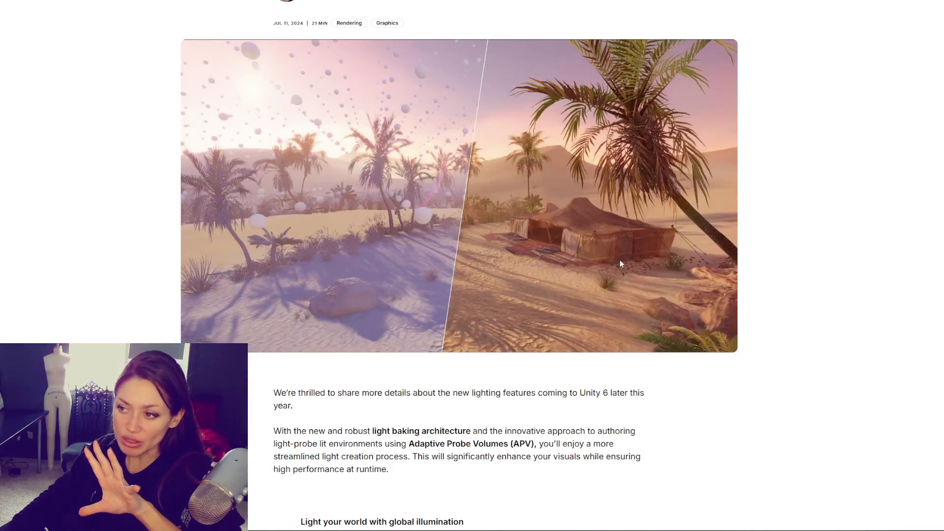